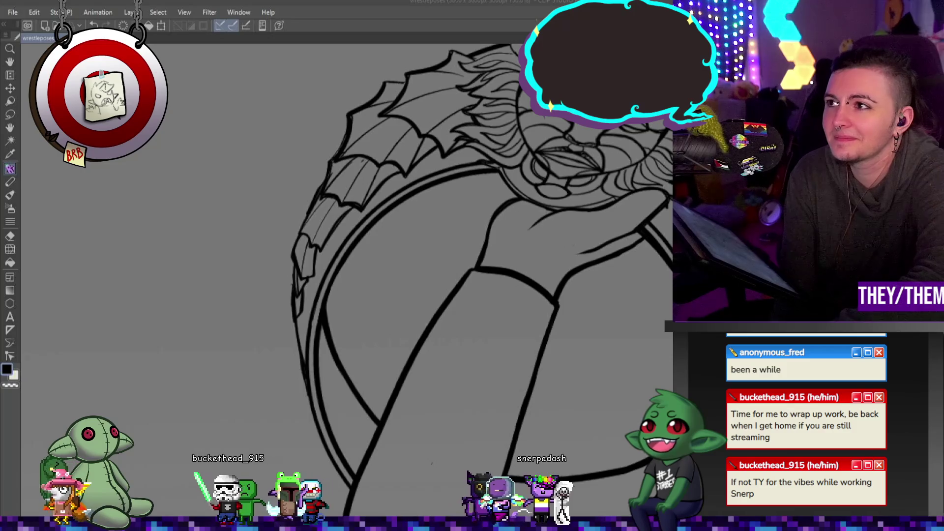
# - Drag a dark navy gradient across the background, undoing the yellow-to-blue attempt
pyautogui.scroll(-5, 565, 178)
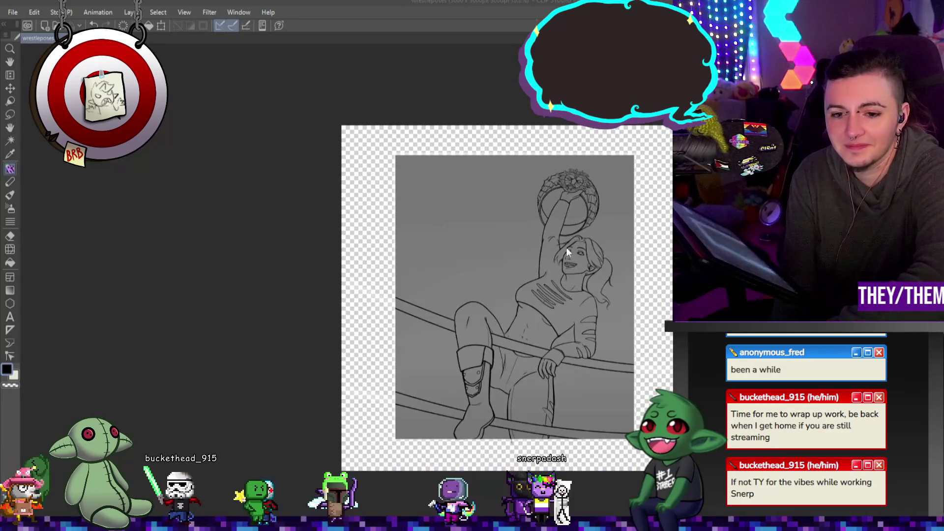
pyautogui.scroll(2, 549, 365)
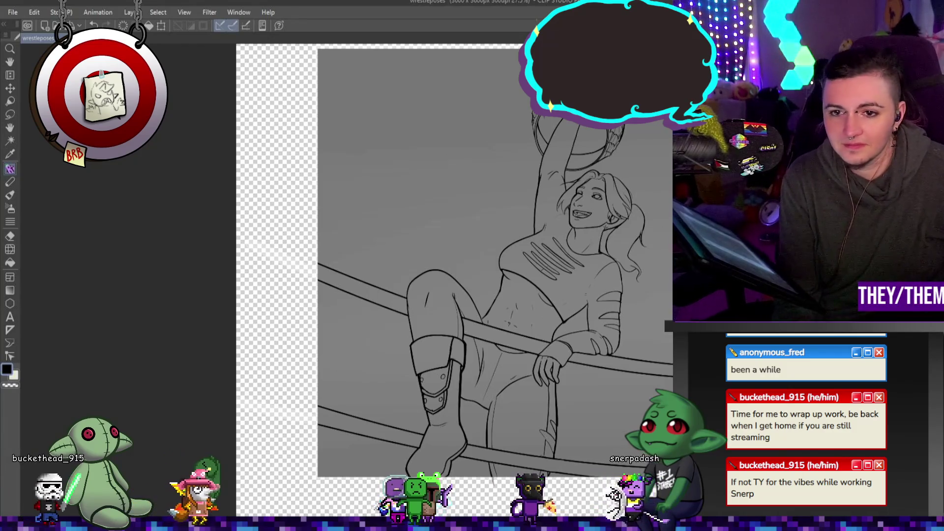
pyautogui.scroll(-3, 595, 228)
pyautogui.scroll(4, 594, 228)
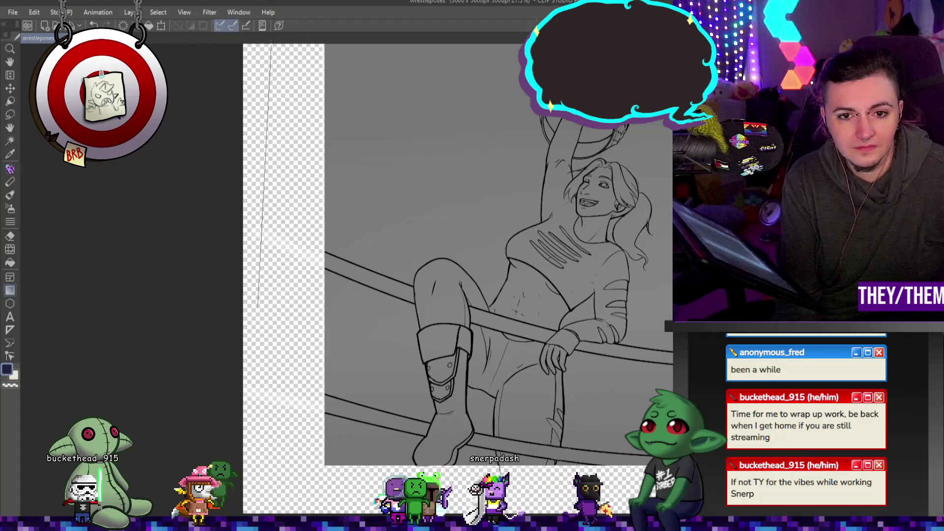
pyautogui.moveTo(339, 418); pyautogui.dragTo(339, 131)
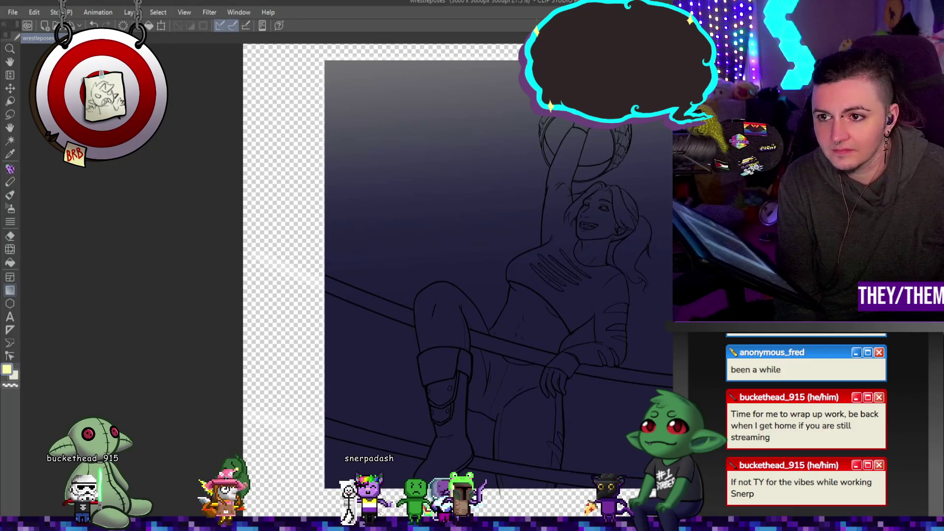
pyautogui.moveTo(613, 130); pyautogui.dragTo(669, 261)
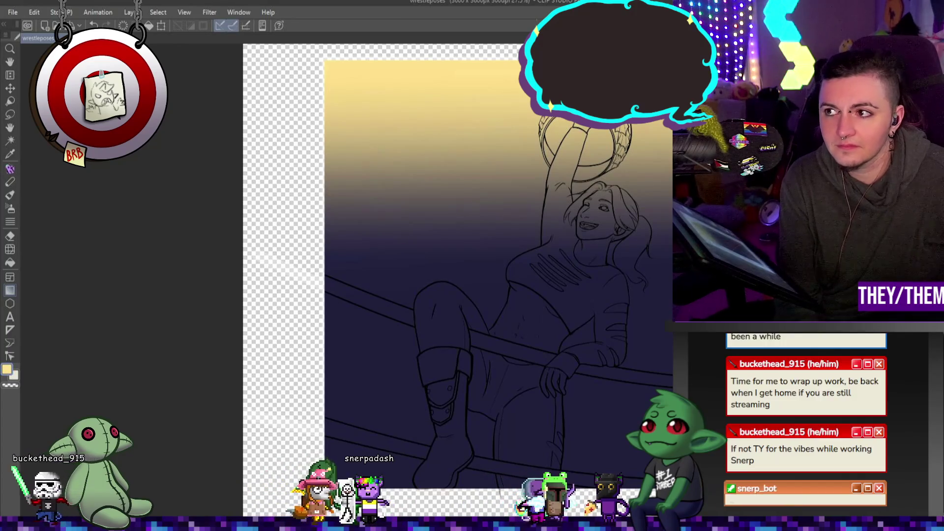
pyautogui.hotkey('ctrl', 'z')
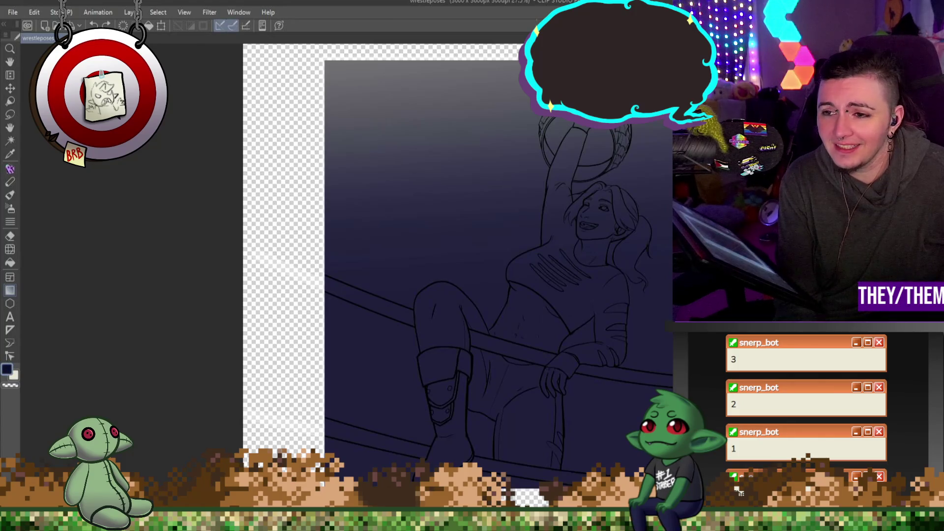
pyautogui.hotkey('ctrl', 'z')
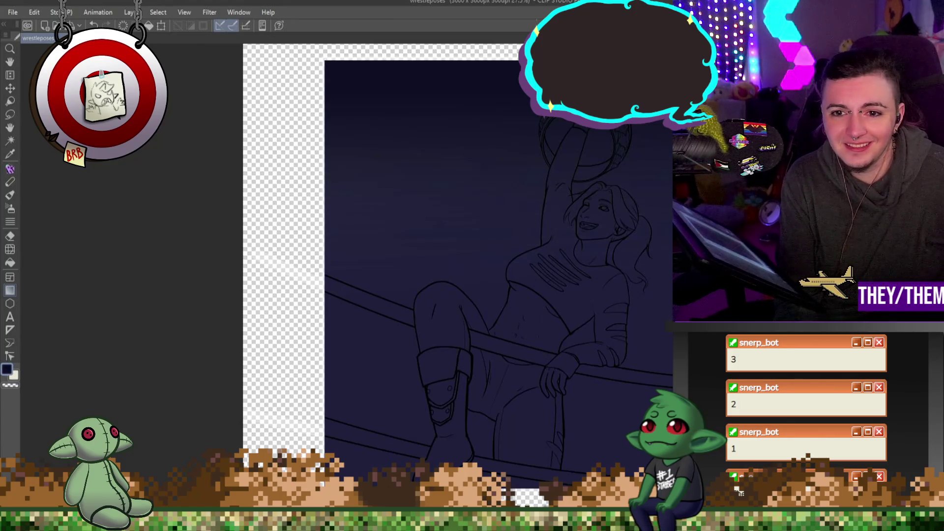
# - Zoom out to review the whole background and toggle the line art off and on
pyautogui.hotkey('ctrl', '-')
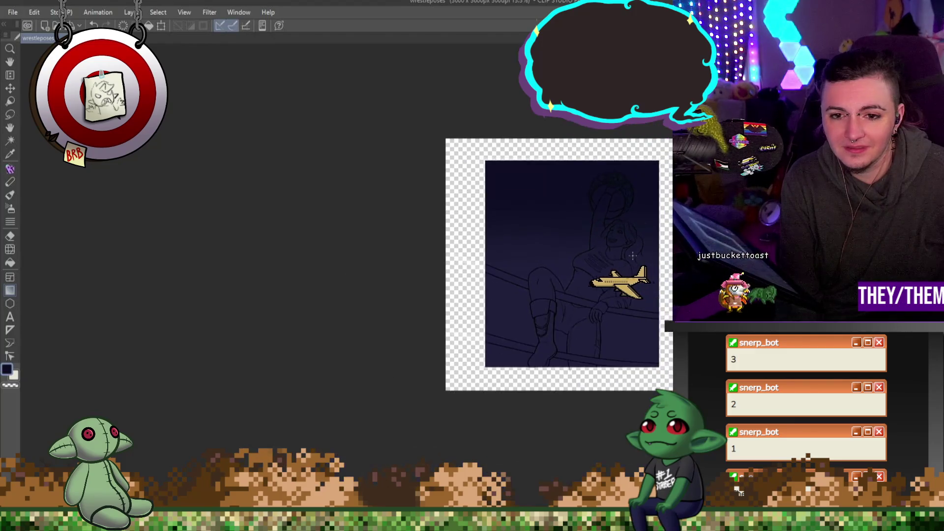
pyautogui.hotkey('ctrl', '0')
pyautogui.hotkey('ctrl', '+')
pyautogui.hotkey('ctrl', '+')
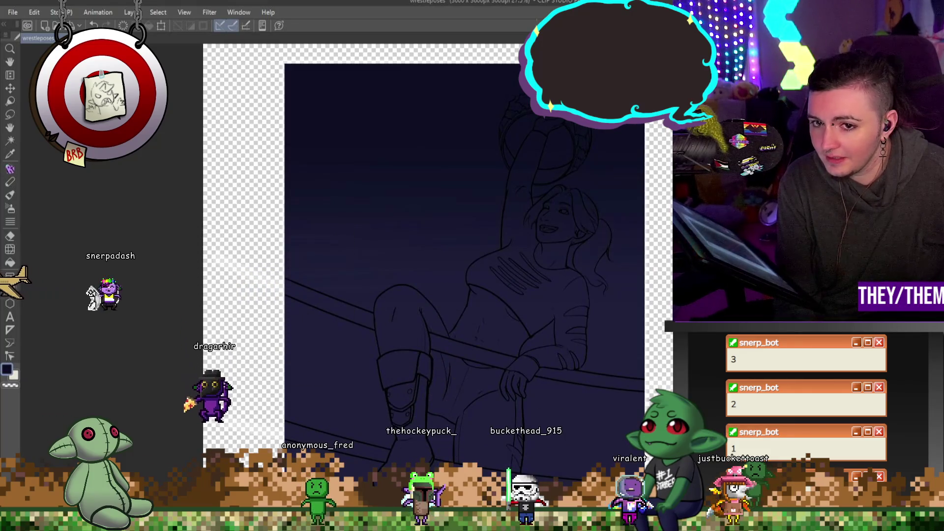
pyautogui.hotkey('ctrl', 'z')
pyautogui.hotkey('ctrl', 'y')
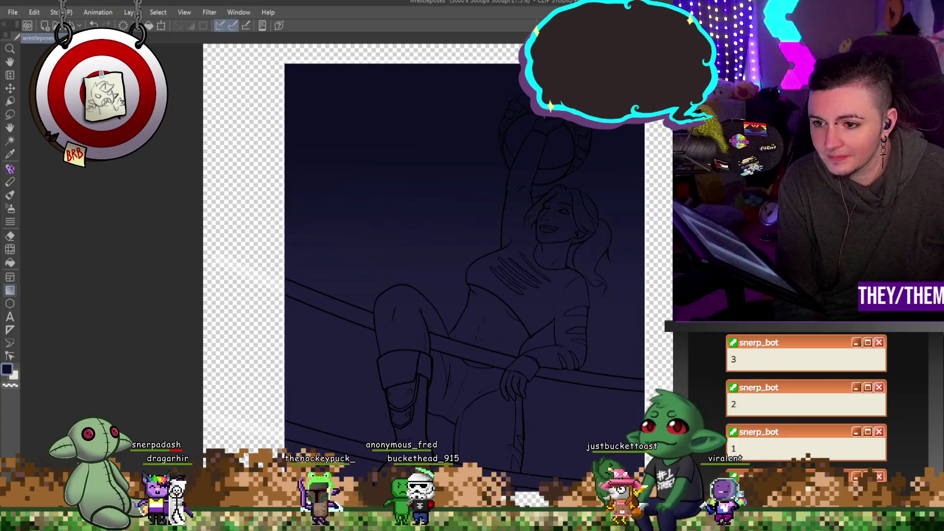
pyautogui.hotkey('ctrl', '-')
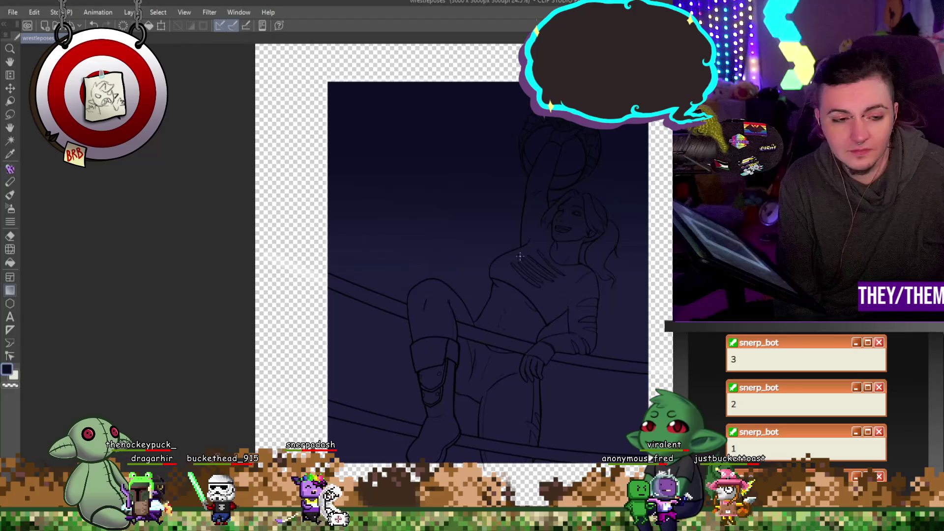
# - Lasso-fill the wrestler's whole body area with white
pyautogui.click(9, 263)
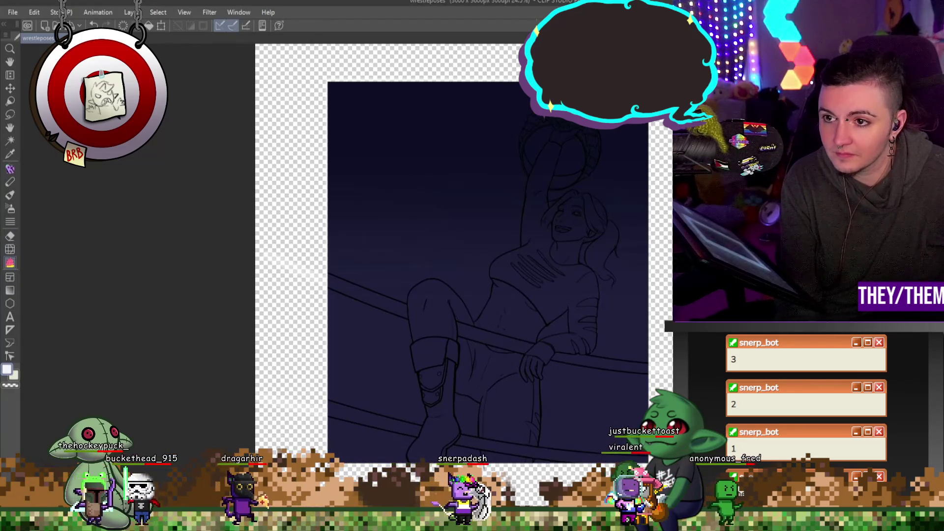
pyautogui.moveTo(521, 73)
pyautogui.mouseDown()
pyautogui.moveTo(270, 337)
pyautogui.moveTo(265, 445)
pyautogui.moveTo(394, 465)
pyautogui.moveTo(640, 394)
pyautogui.moveTo(617, 192)
pyautogui.mouseUp()
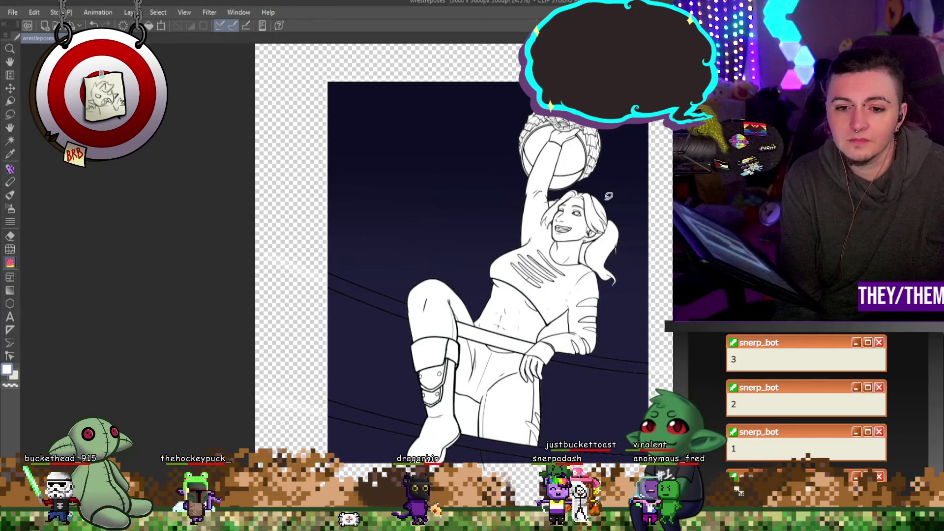
pyautogui.scroll(-2, 584, 338)
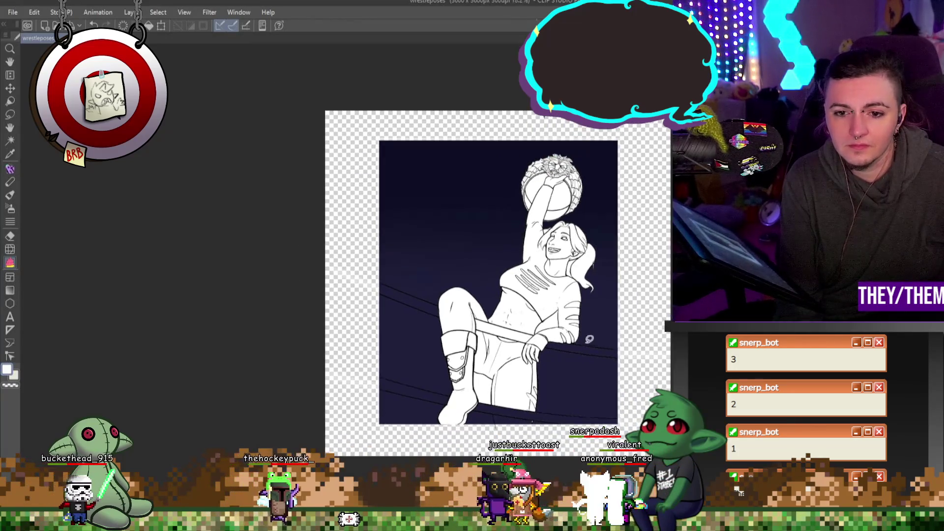
pyautogui.scroll(4, 584, 338)
pyautogui.scroll(-5, 605, 358)
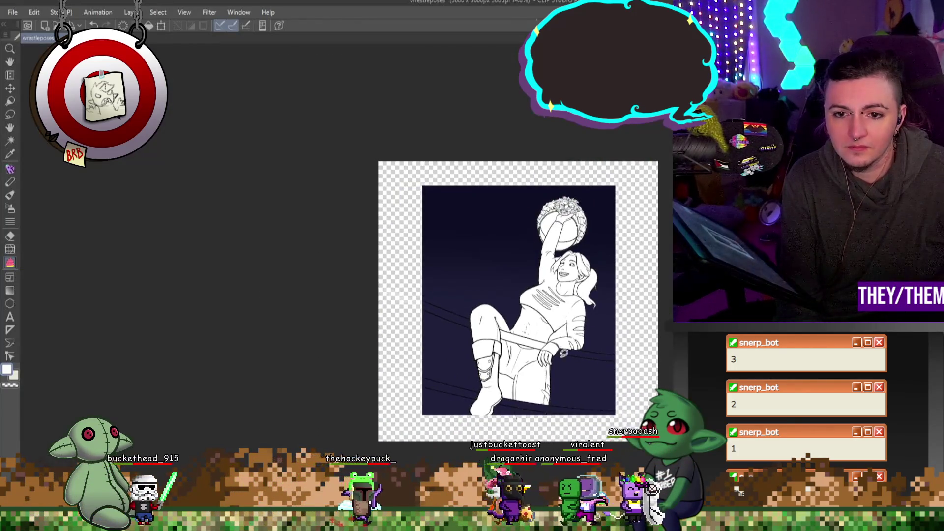
pyautogui.scroll(4, 572, 344)
pyautogui.scroll(2, 354, 276)
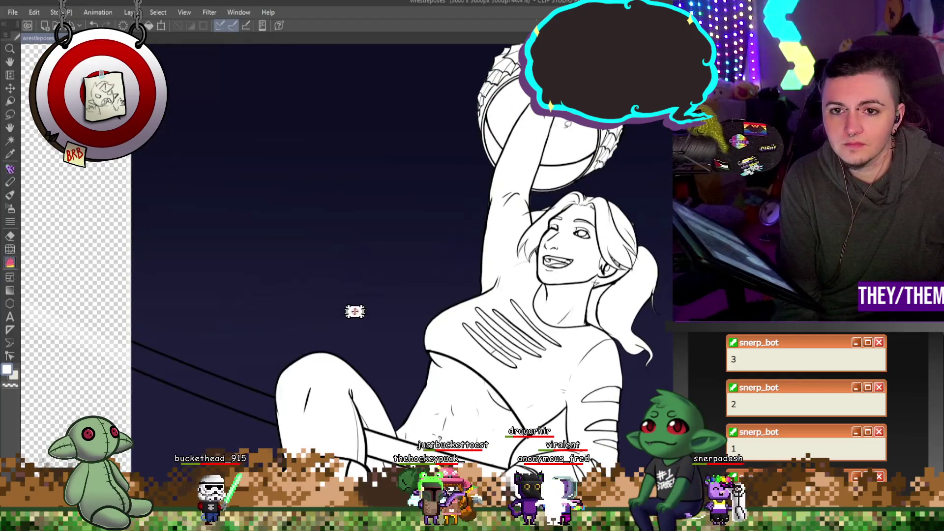
# - Auto-select torso and belt-interior regions as a test, then undo and drop the selection
pyautogui.press('w')
pyautogui.click(566, 384)
pyautogui.keyDown('shift'); pyautogui.click(485, 300); pyautogui.keyUp('shift')
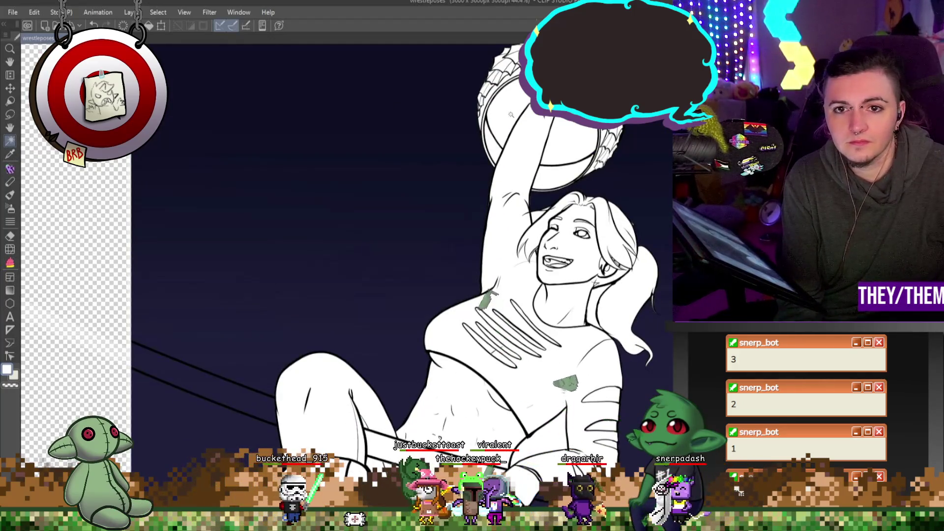
pyautogui.click(512, 114)
pyautogui.keyDown('shift'); pyautogui.click(574, 125); pyautogui.keyUp('shift')
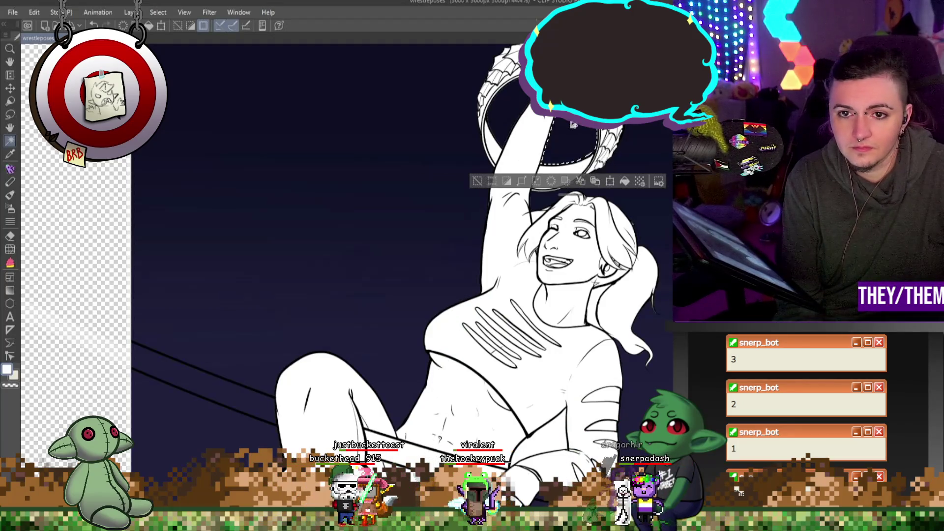
pyautogui.scroll(-2, 574, 124)
pyautogui.scroll(2, 607, 193)
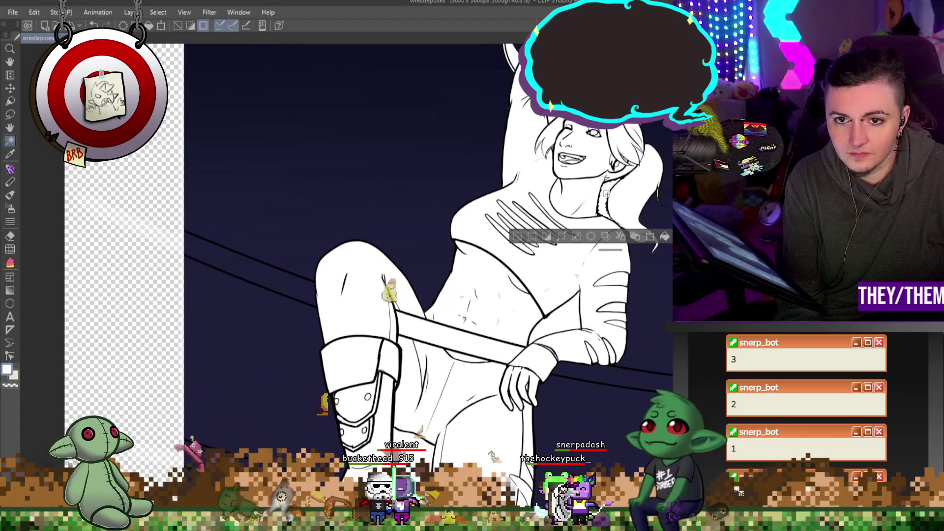
pyautogui.hotkey('ctrl', 'z')
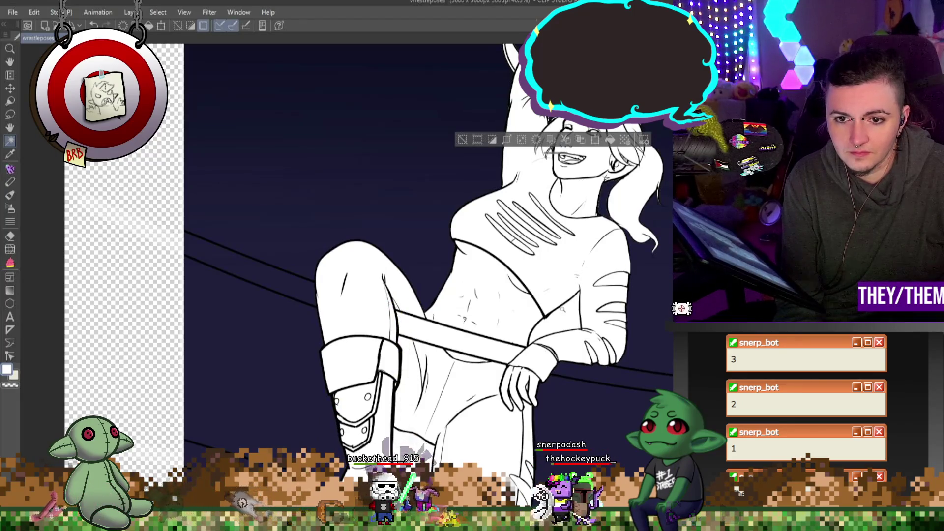
pyautogui.hotkey('ctrl', 'y')
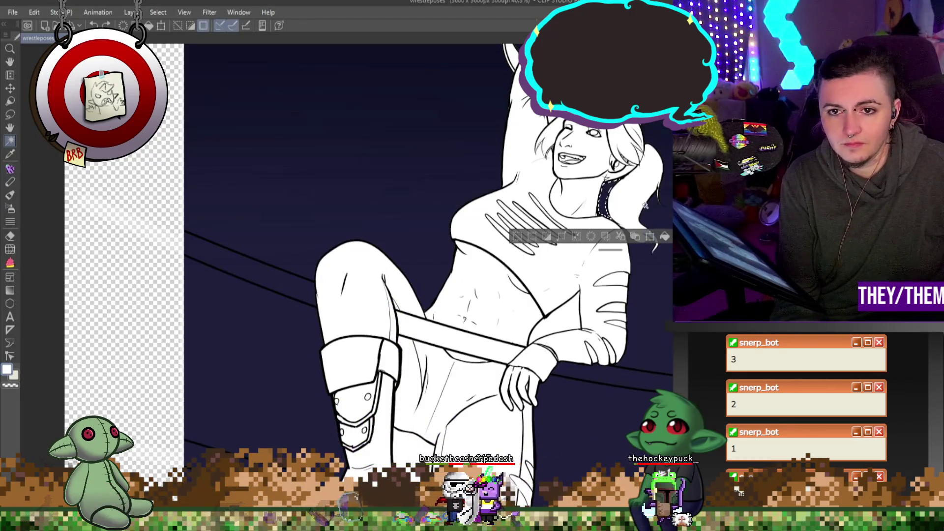
pyautogui.hotkey('ctrl', 'd')
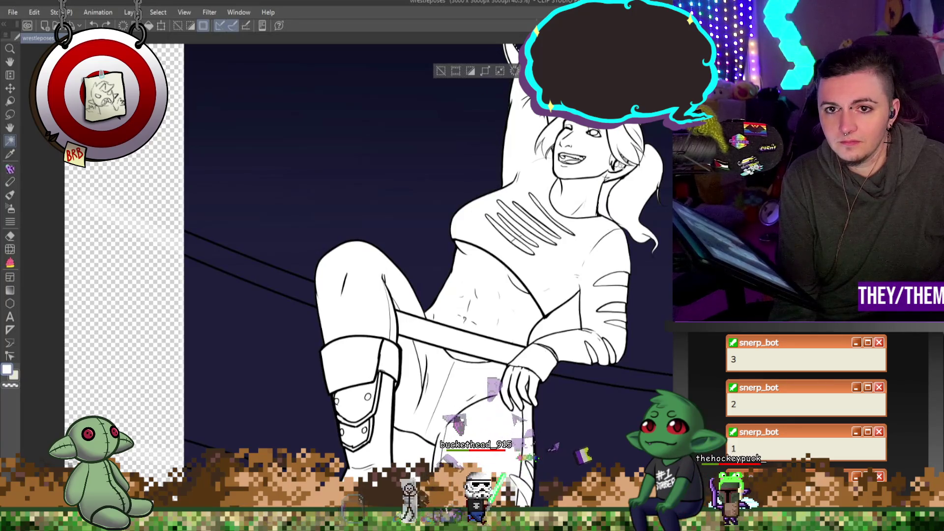
pyautogui.hotkey('ctrl', '-')
pyautogui.hotkey('ctrl', '-')
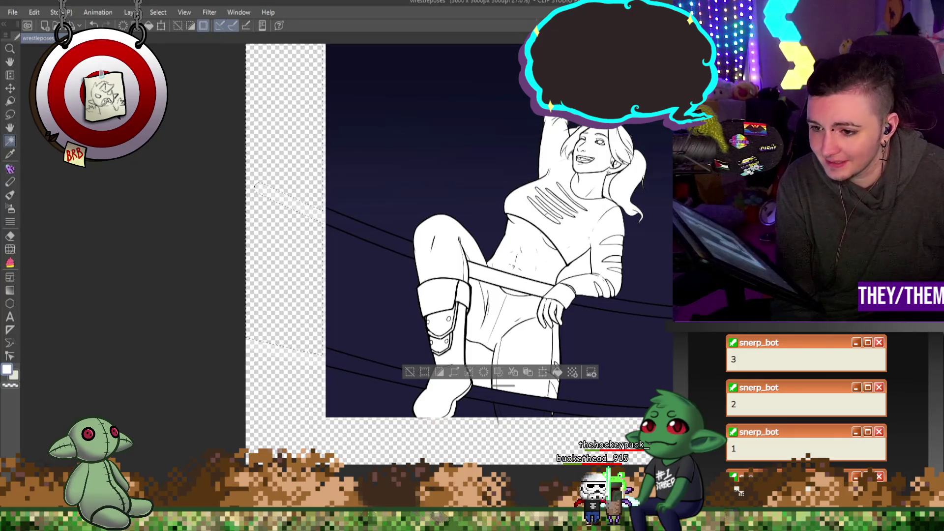
pyautogui.hotkey('ctrl', '+')
pyautogui.hotkey('ctrl', '+')
pyautogui.hotkey('ctrl', '+')
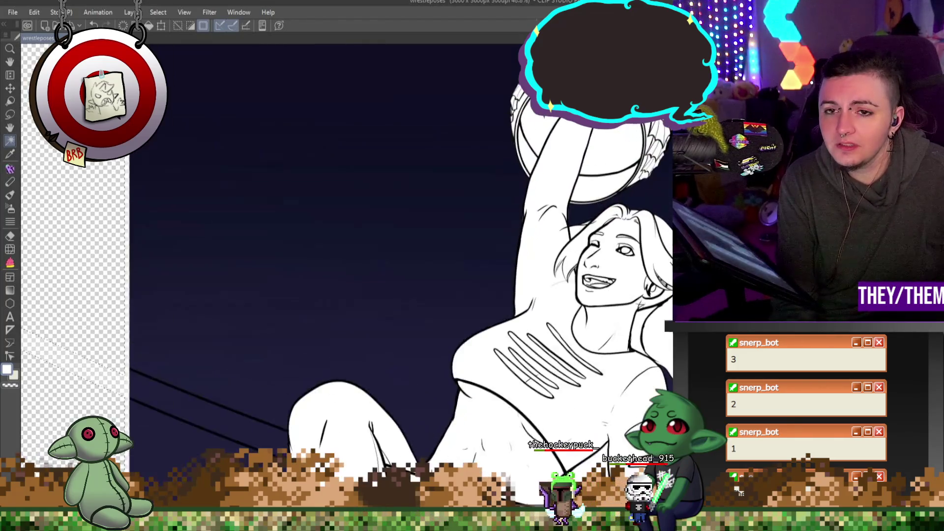
# - Delete the white in the belt gap and right of the arm so navy shows through
pyautogui.hotkey('ctrl', '+')
pyautogui.hotkey('ctrl', '+')
pyautogui.hotkey('ctrl', '+')
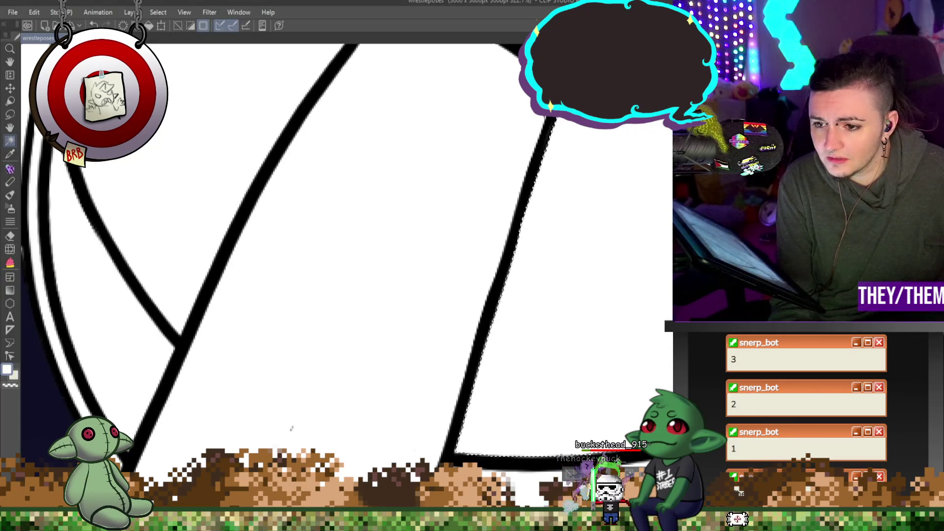
pyautogui.hotkey('ctrl', '-')
pyautogui.hotkey('ctrl', '-')
pyautogui.hotkey('ctrl', '-')
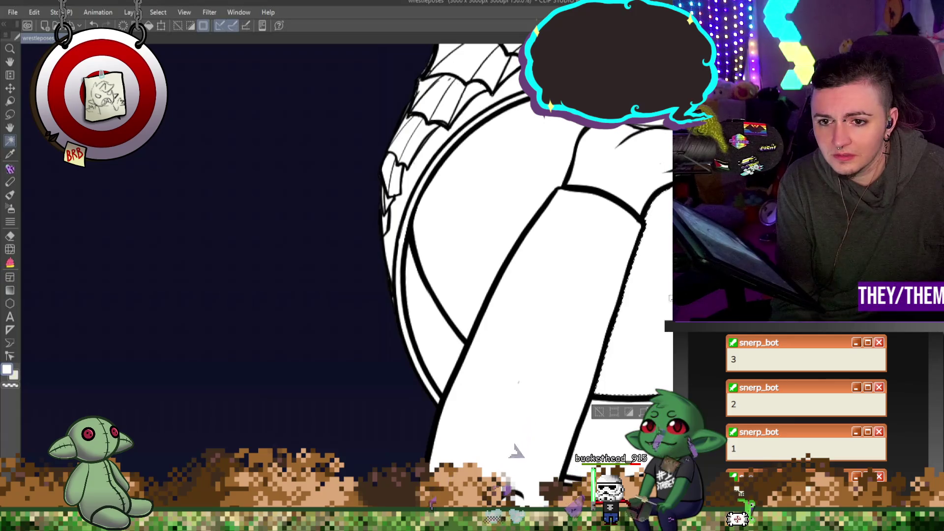
pyautogui.click(494, 217)
pyautogui.keyDown('shift'); pyautogui.click(645, 319); pyautogui.keyUp('shift')
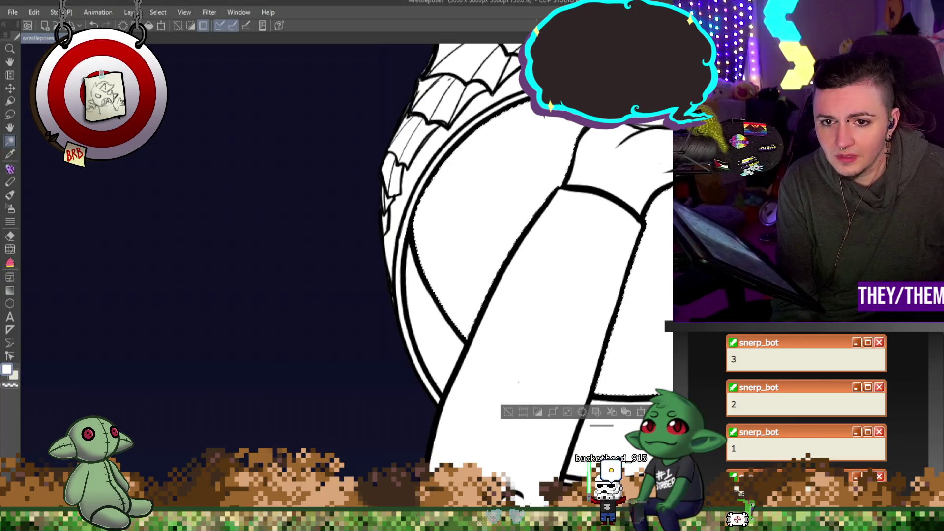
pyautogui.press('Delete')
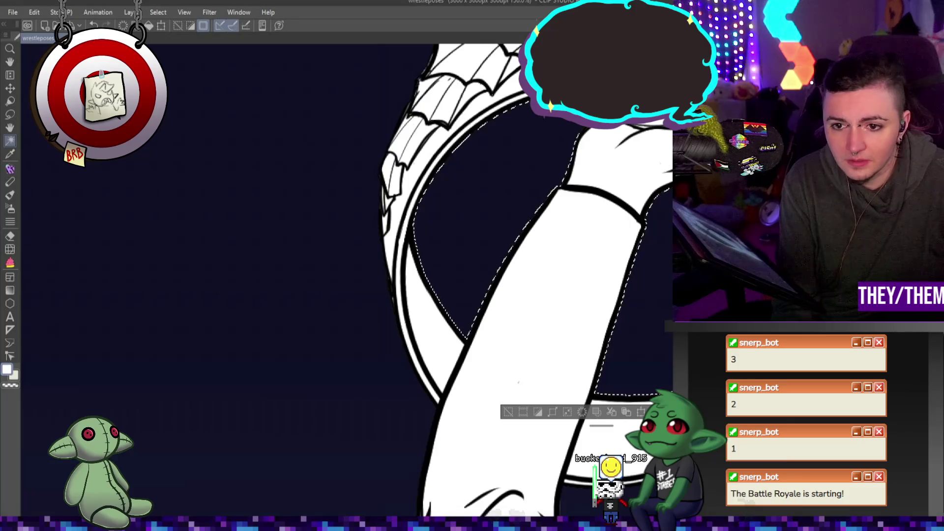
# - Switch from Auto Select to the freehand Lasso selection tool
pyautogui.scroll(-6, 601, 285)
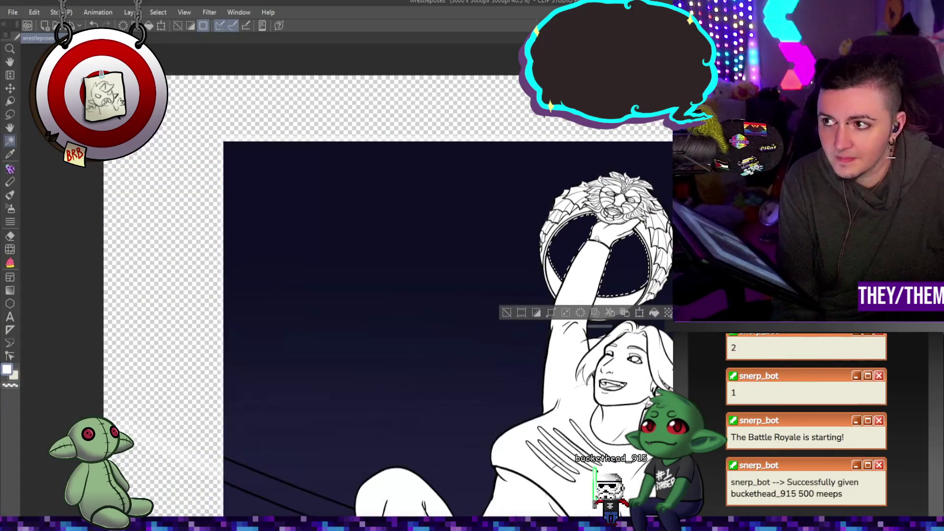
pyautogui.scroll(1, 623, 362)
pyautogui.scroll(2, 622, 363)
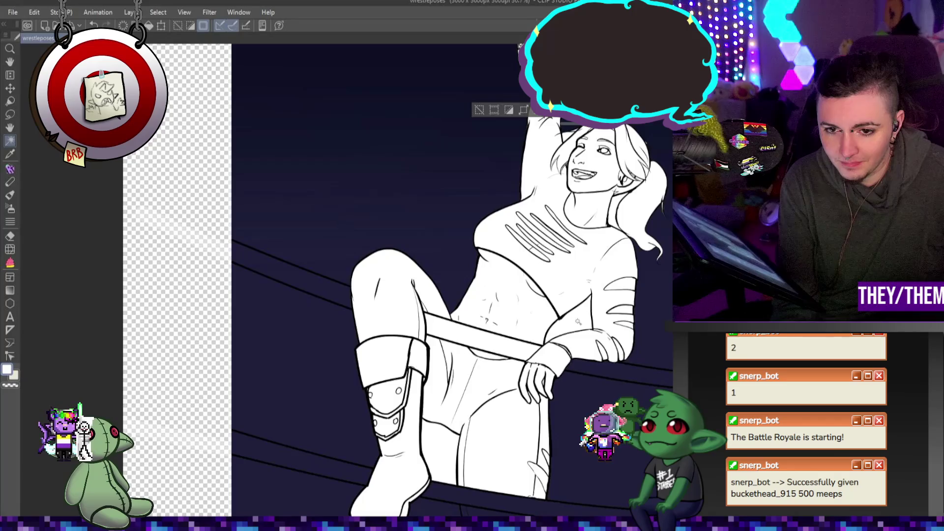
pyautogui.scroll(-1, 603, 366)
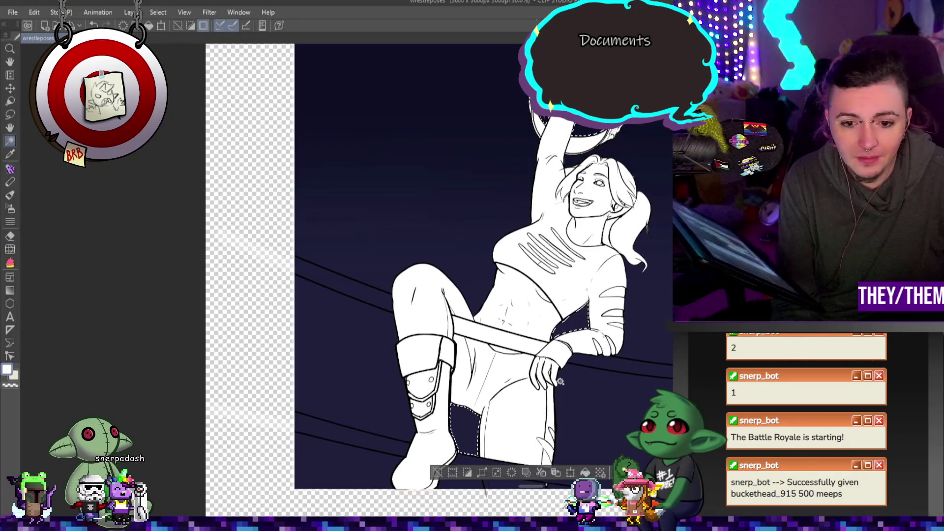
pyautogui.scroll(-1, 585, 382)
pyautogui.scroll(2, 585, 381)
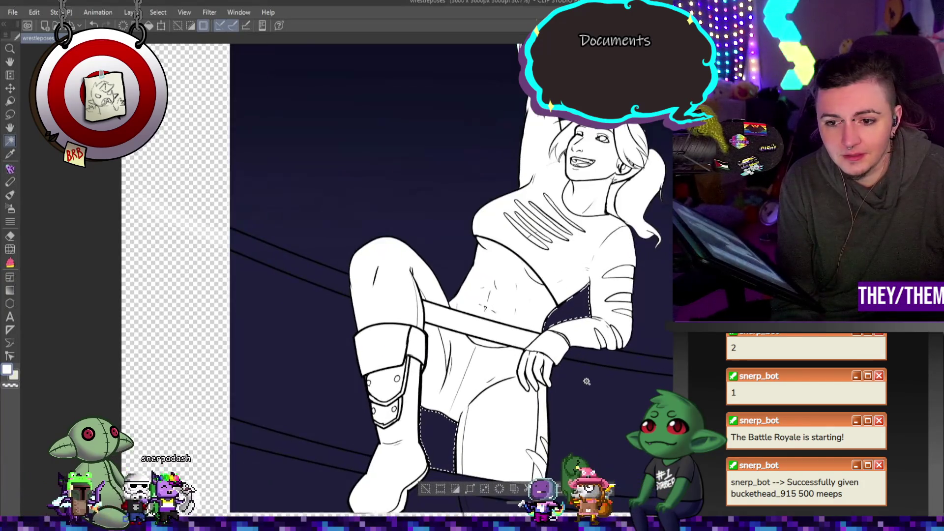
pyautogui.scroll(-2, 586, 381)
pyautogui.press('m')
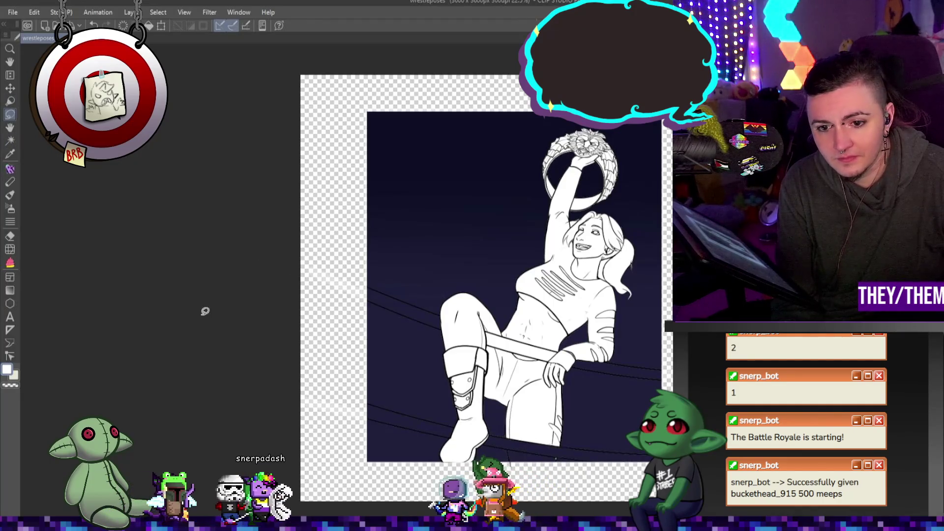
# - Deselect everything and pick the Pen from the left toolbar
pyautogui.hotkey('ctrl', 'd')
pyautogui.scroll(-1, 544, 404)
pyautogui.scroll(4, 545, 404)
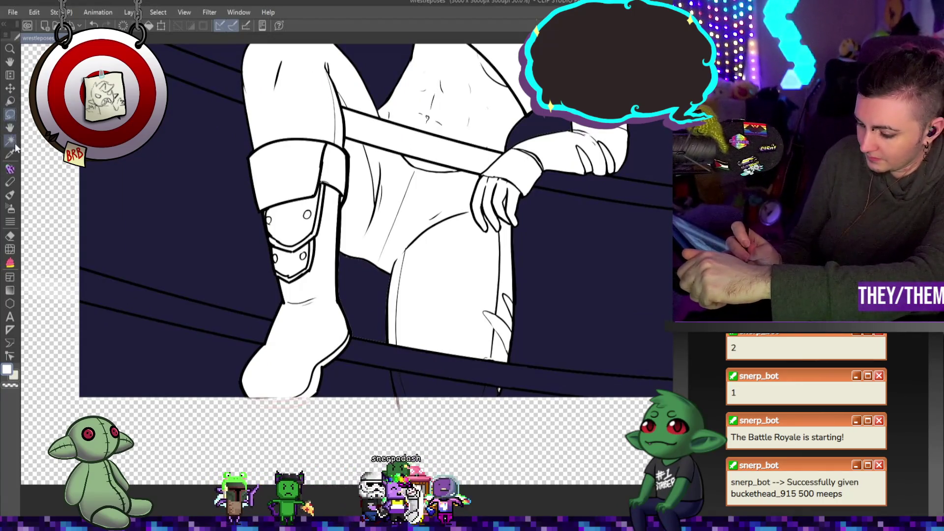
pyautogui.click(10, 169)
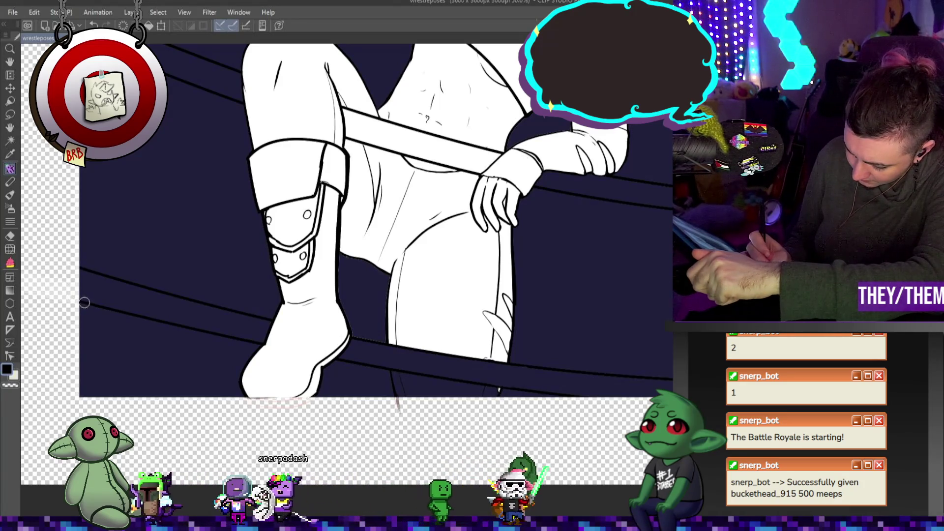
pyautogui.scroll(3, 346, 219)
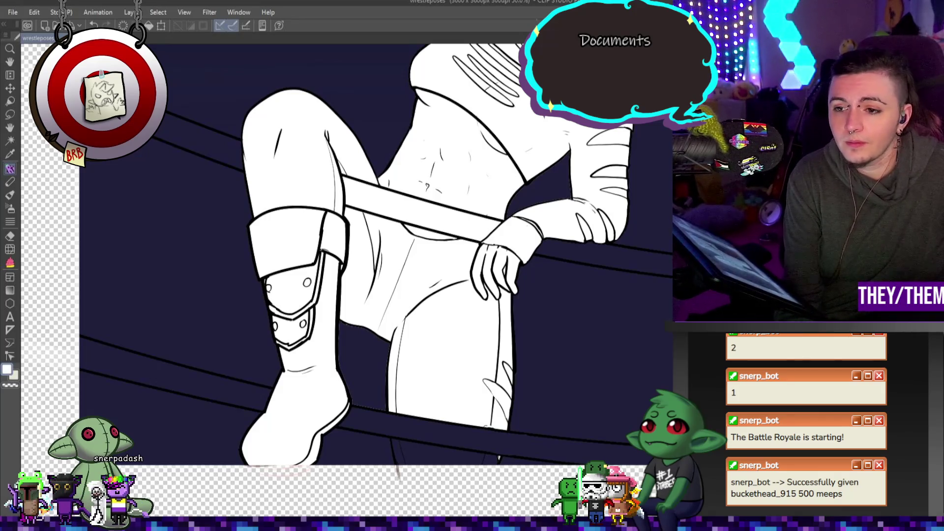
pyautogui.scroll(-5, 187, 248)
pyautogui.scroll(2, 186, 249)
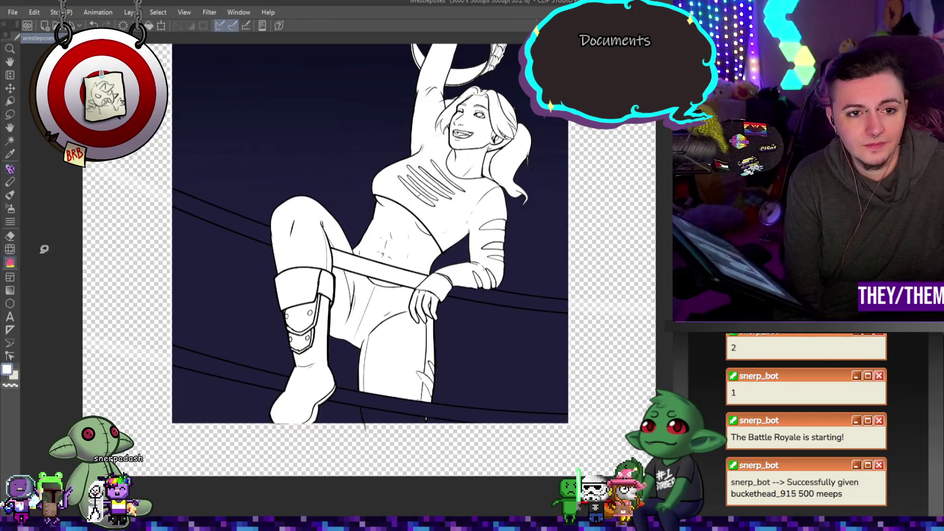
# - Lasso-fill the upper-left, right-hand and lower rope bands with white
pyautogui.moveTo(196, 274); pyautogui.dragTo(218, 178)
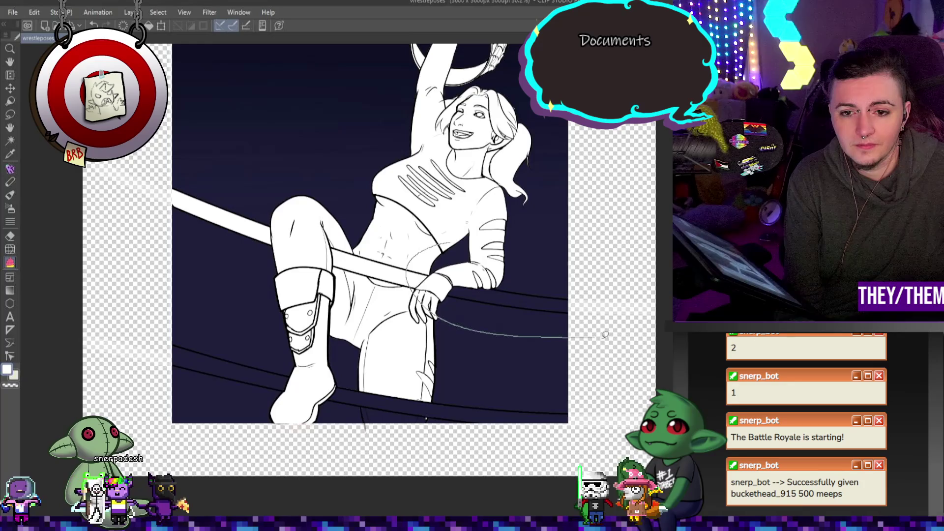
pyautogui.moveTo(585, 334); pyautogui.dragTo(507, 258)
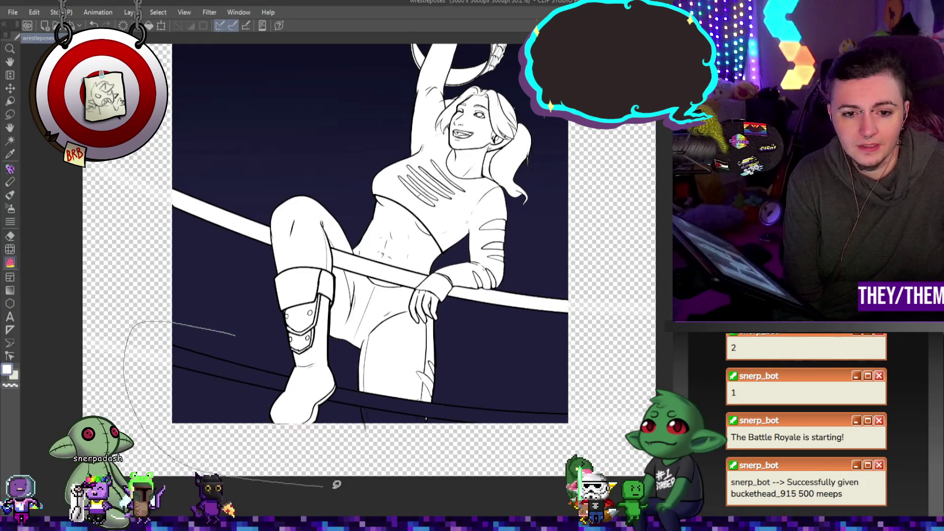
pyautogui.moveTo(278, 365); pyautogui.dragTo(276, 365)
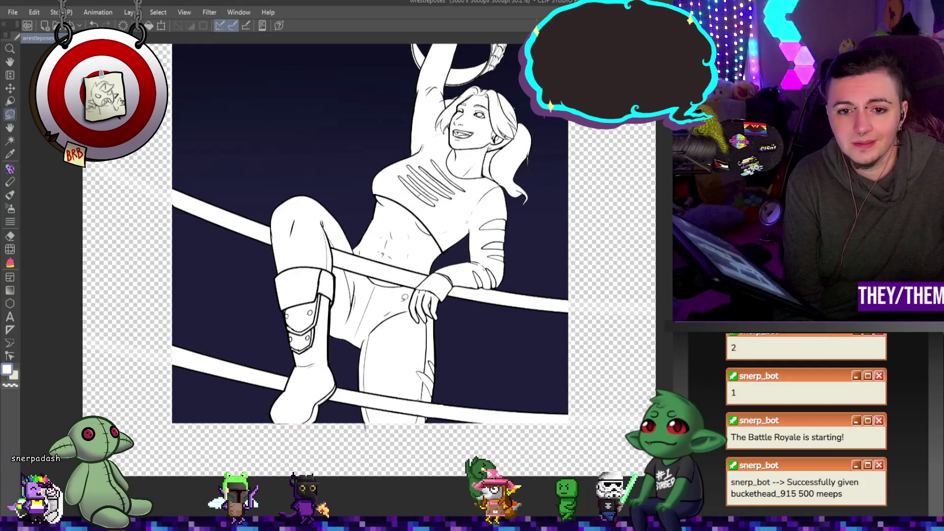
pyautogui.scroll(5, 369, 460)
pyautogui.scroll(-3, 369, 449)
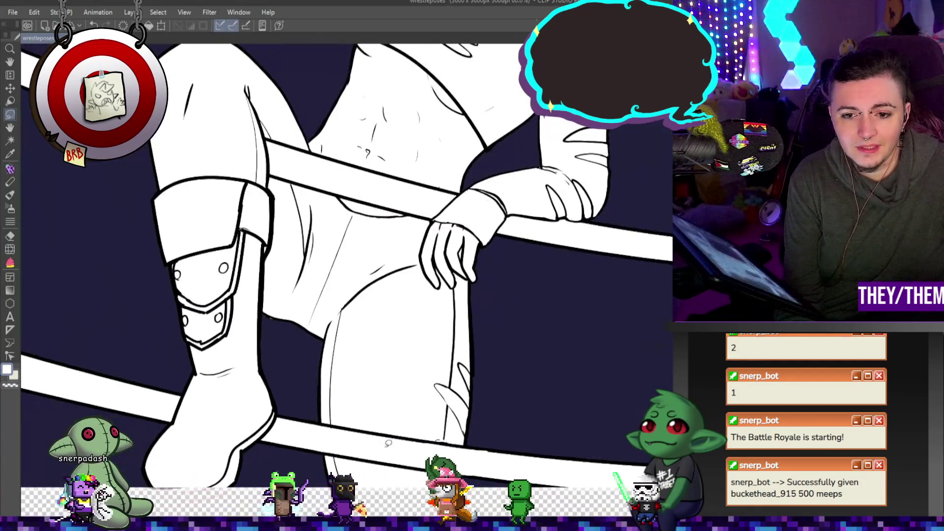
# - In black, redraw the broken rope top outline beside the thigh and the fingertip edge
pyautogui.scroll(4, 438, 462)
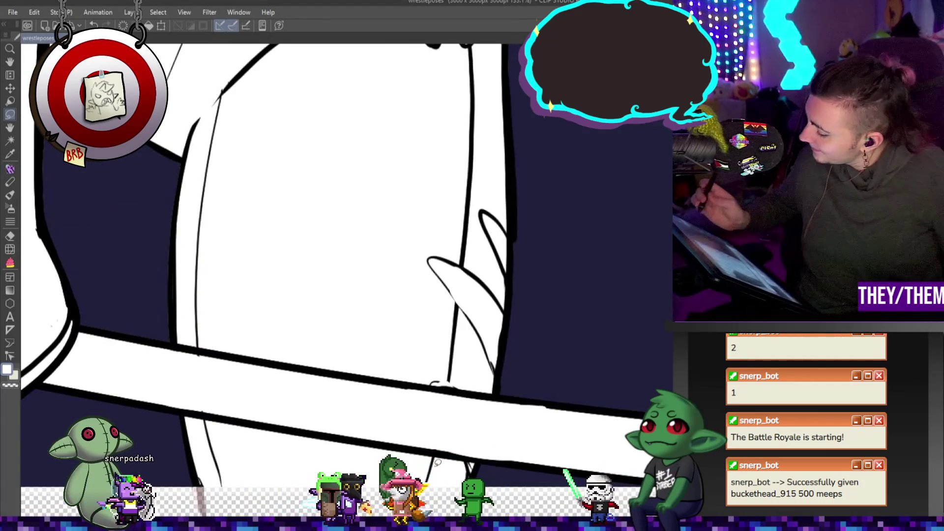
pyautogui.press('x')
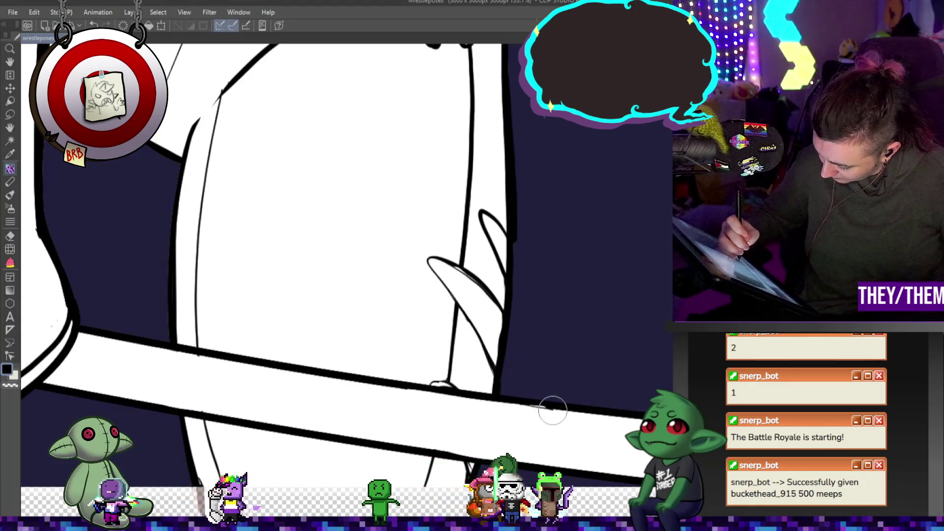
pyautogui.moveTo(547, 407); pyautogui.dragTo(573, 406)
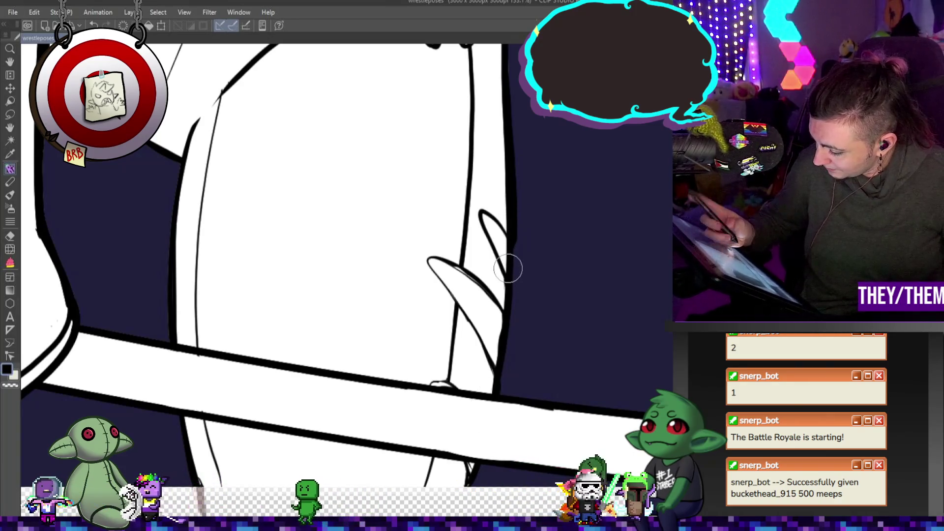
pyautogui.moveTo(513, 244); pyautogui.dragTo(511, 276)
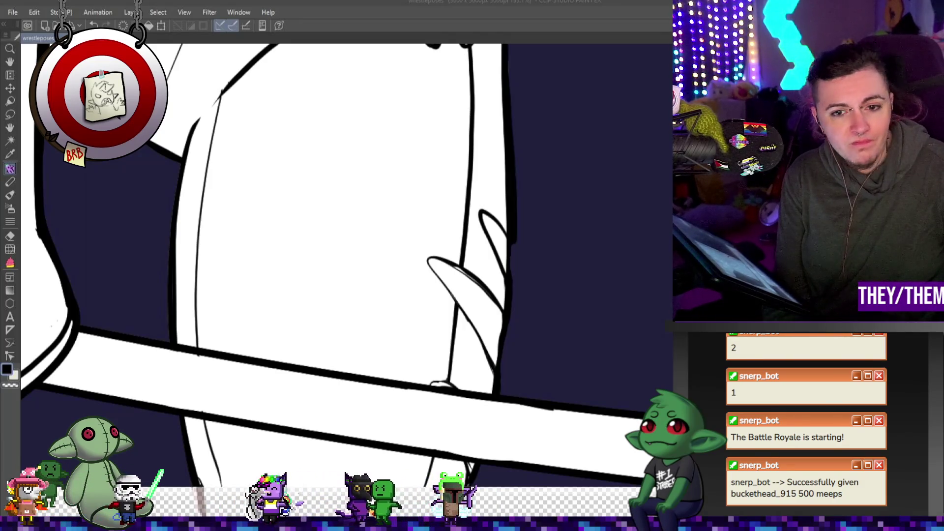
pyautogui.scroll(-5, 545, 457)
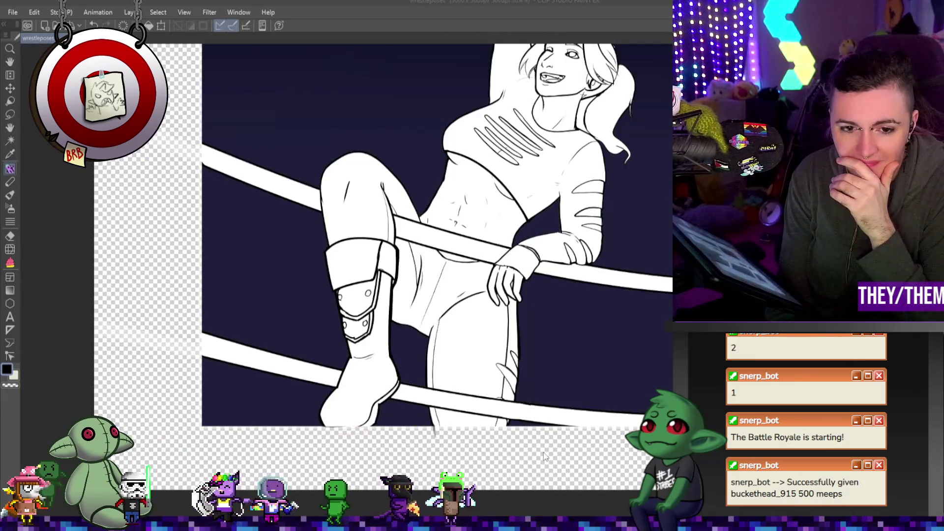
pyautogui.scroll(-3, 509, 406)
pyautogui.scroll(8, 509, 406)
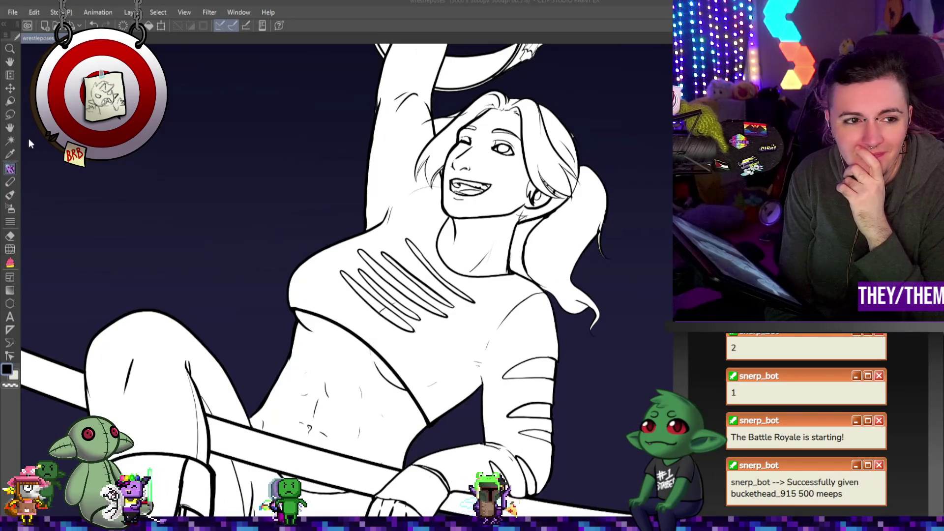
pyautogui.click(9, 142)
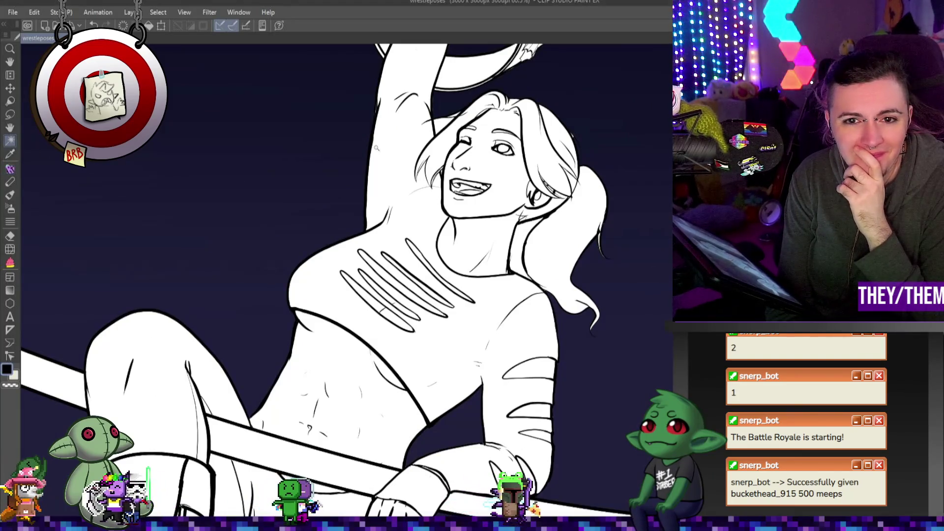
pyautogui.click(441, 128)
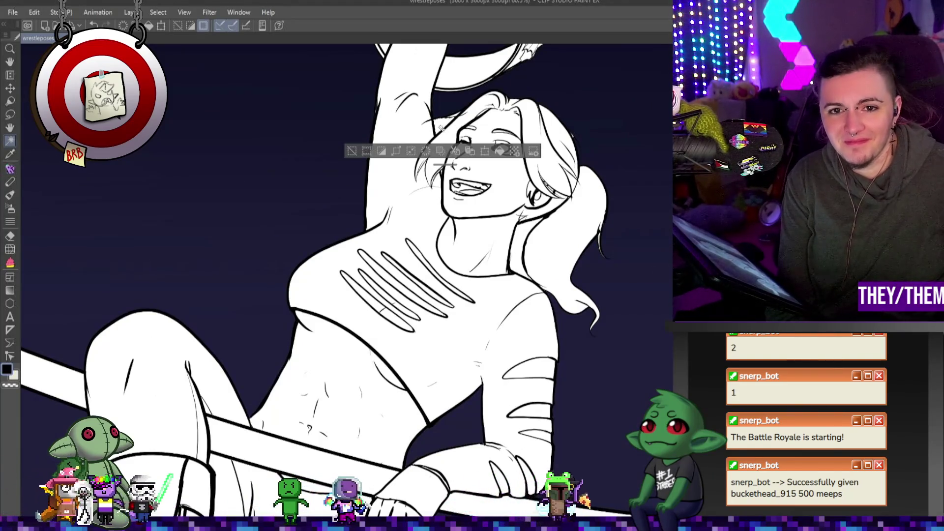
pyautogui.click(522, 245)
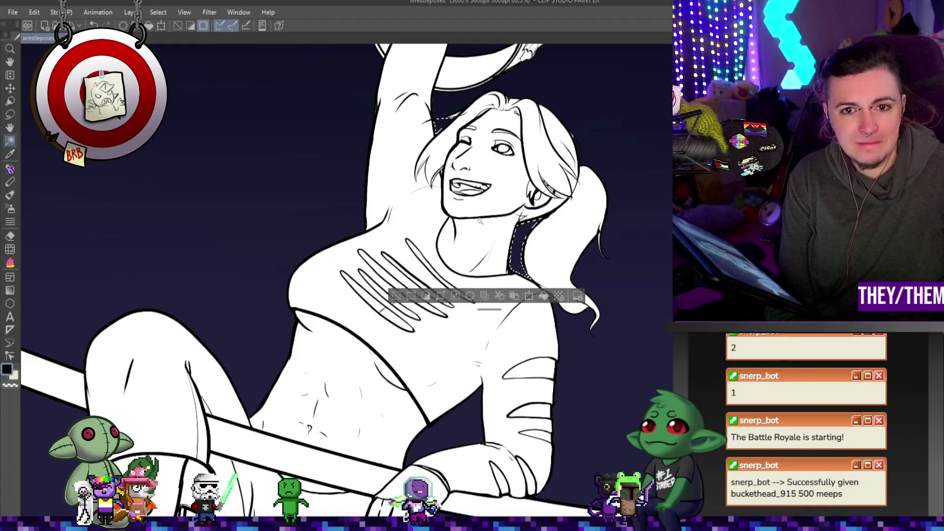
pyautogui.scroll(-3, 394, 187)
pyautogui.hotkey('ctrl', 'd')
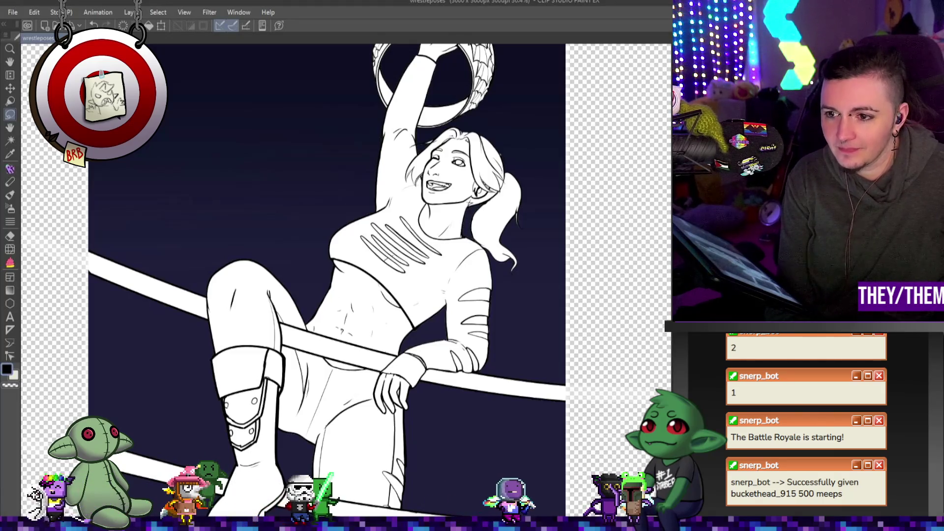
pyautogui.scroll(-2, 452, 201)
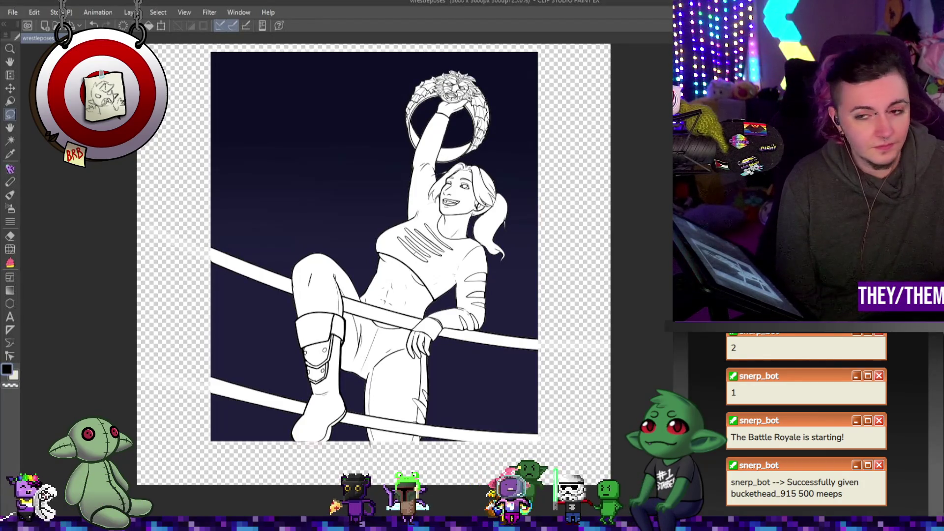
# - Paste the colour reference image and place it at the background's upper left
pyautogui.hotkey('ctrl', 't')
pyautogui.moveTo(217, 87)
pyautogui.mouseDown()
pyautogui.moveTo(261, 130)
pyautogui.moveTo(276, 129)
pyautogui.mouseUp()
pyautogui.press('Return')
pyautogui.scroll(2, 296, 116)
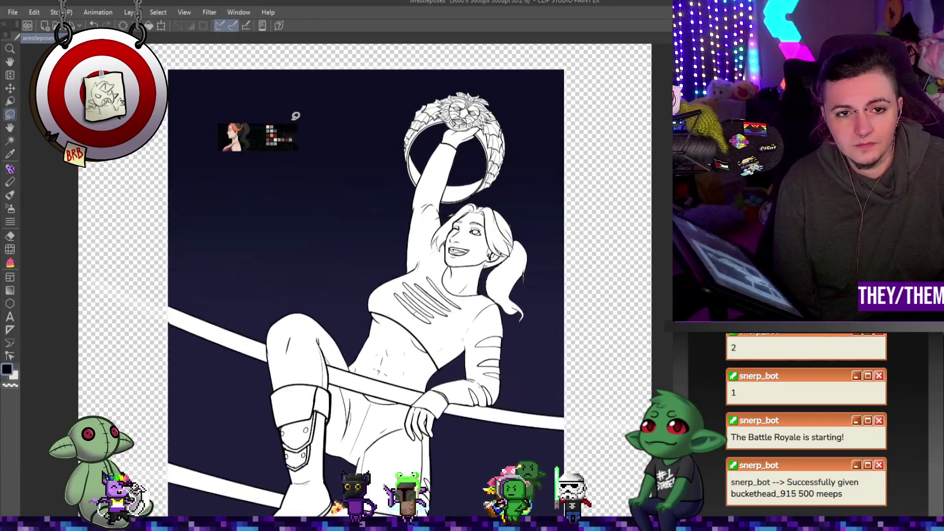
pyautogui.scroll(3, 296, 116)
pyautogui.scroll(-3, 298, 121)
pyautogui.scroll(2, 301, 93)
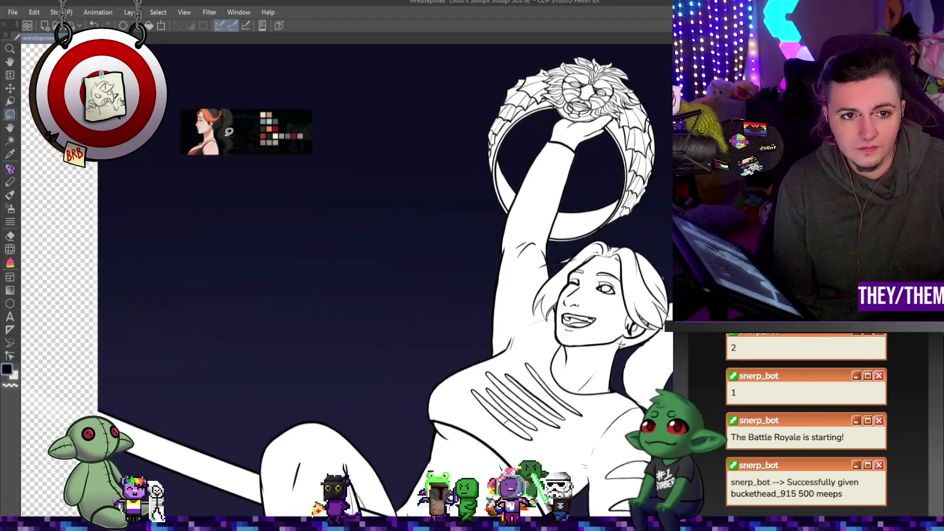
pyautogui.scroll(1, 228, 131)
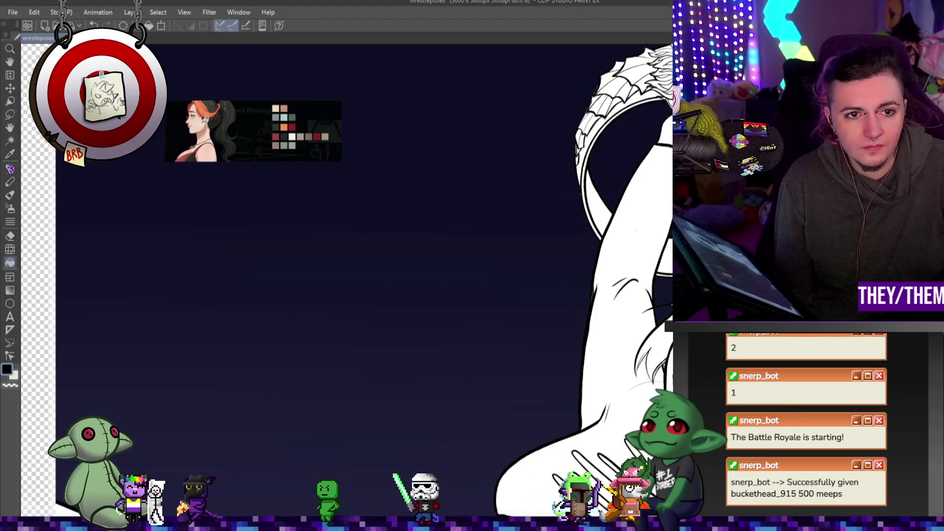
# - Fill the face and neck with beige skin tone
pyautogui.scroll(-4, 248, 238)
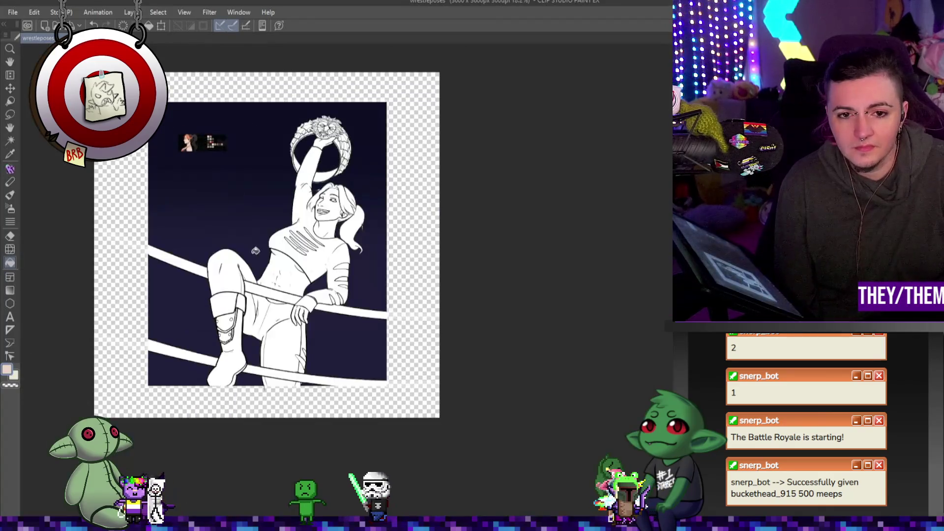
pyautogui.scroll(2, 248, 238)
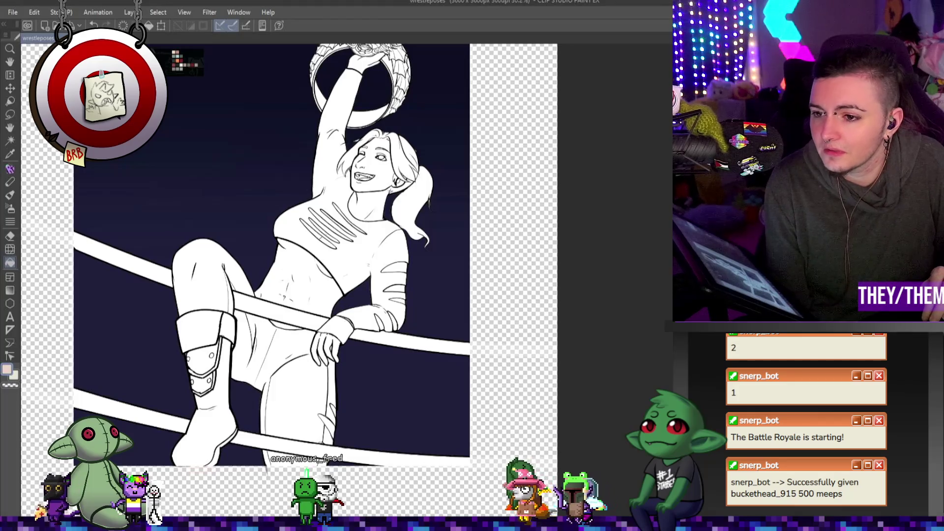
pyautogui.click(366, 172)
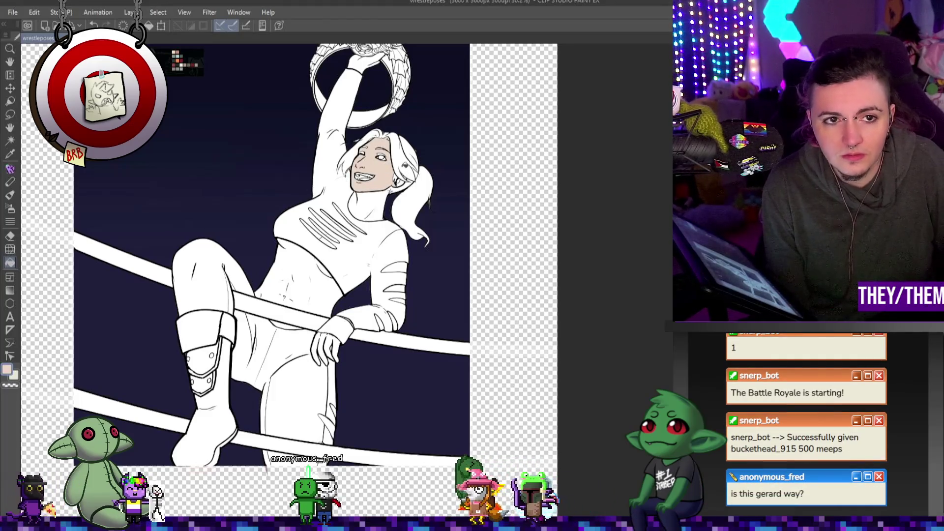
pyautogui.scroll(1, 175, 127)
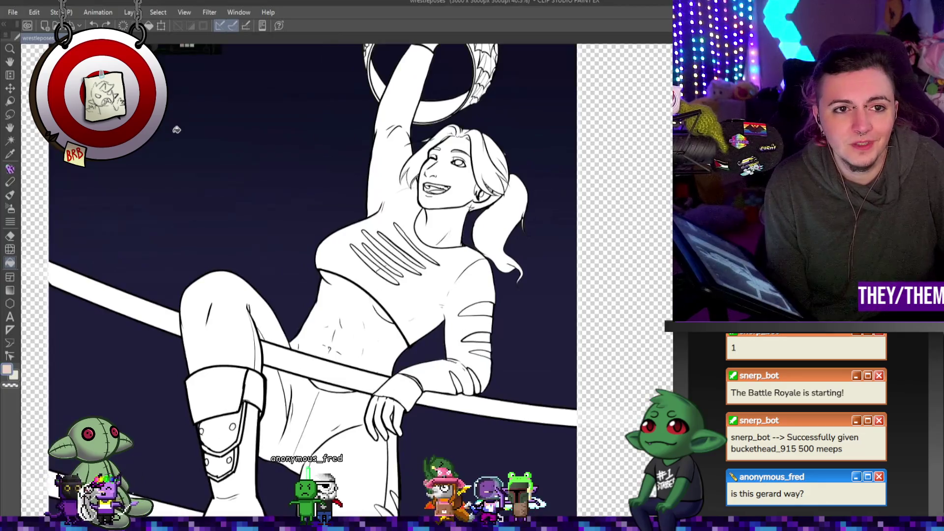
pyautogui.scroll(-4, 175, 126)
pyautogui.scroll(4, 222, 101)
pyautogui.scroll(3, 133, 160)
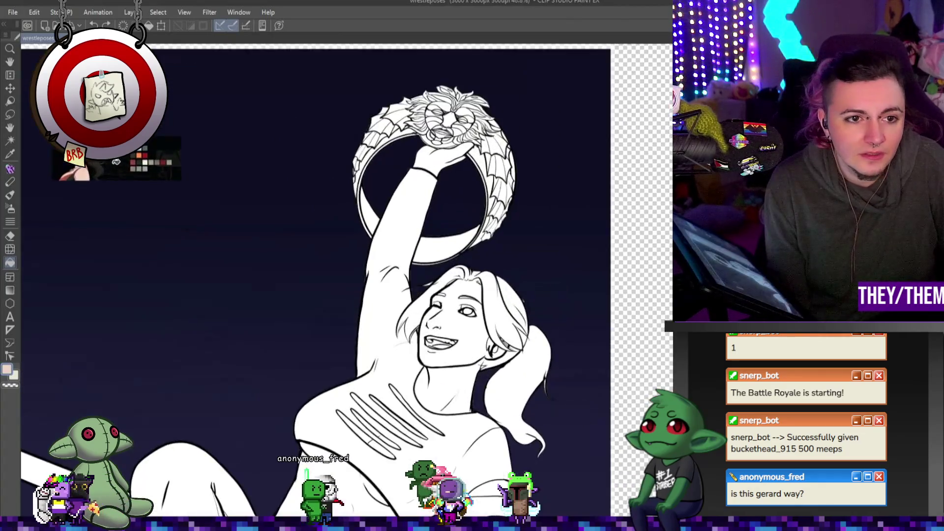
pyautogui.click(582, 360)
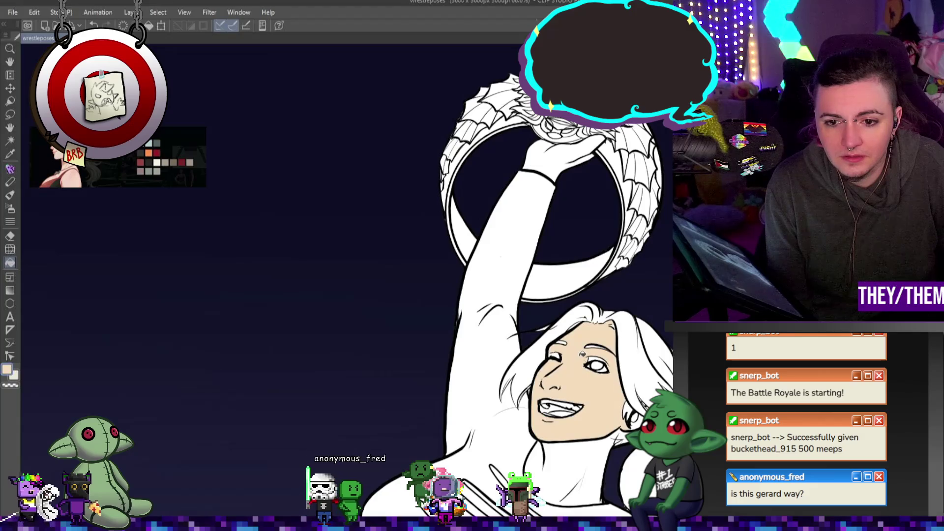
# - Fill the four slash-shaped chest rips with peach skin tone
pyautogui.scroll(-5, 531, 343)
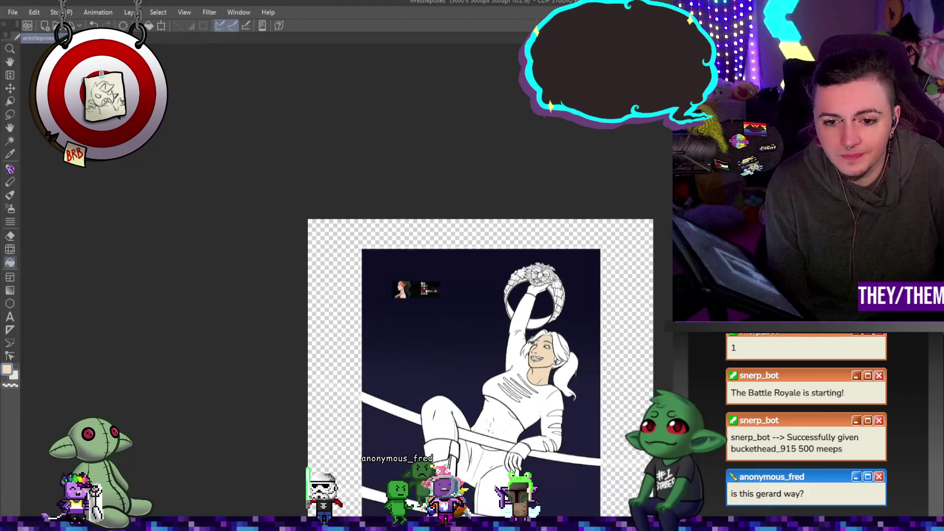
pyautogui.scroll(3, 563, 416)
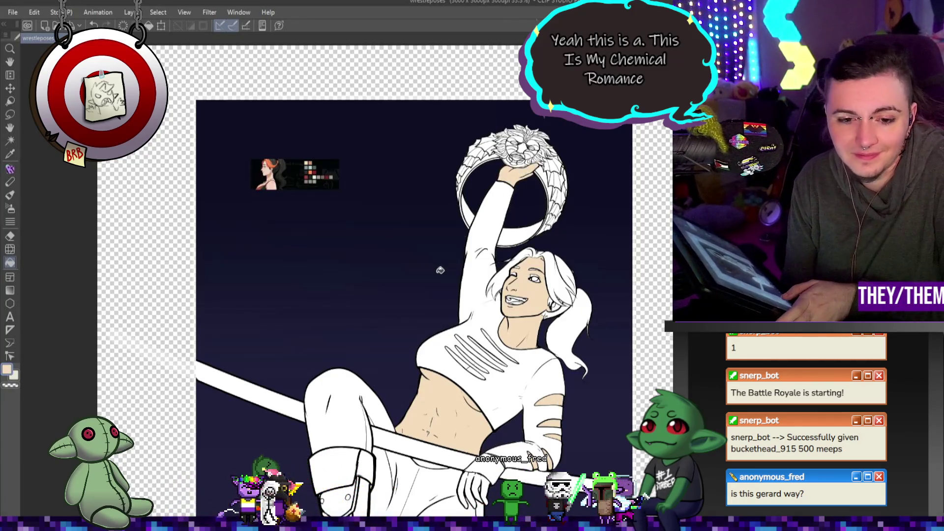
pyautogui.scroll(-4, 443, 267)
pyautogui.scroll(2, 444, 324)
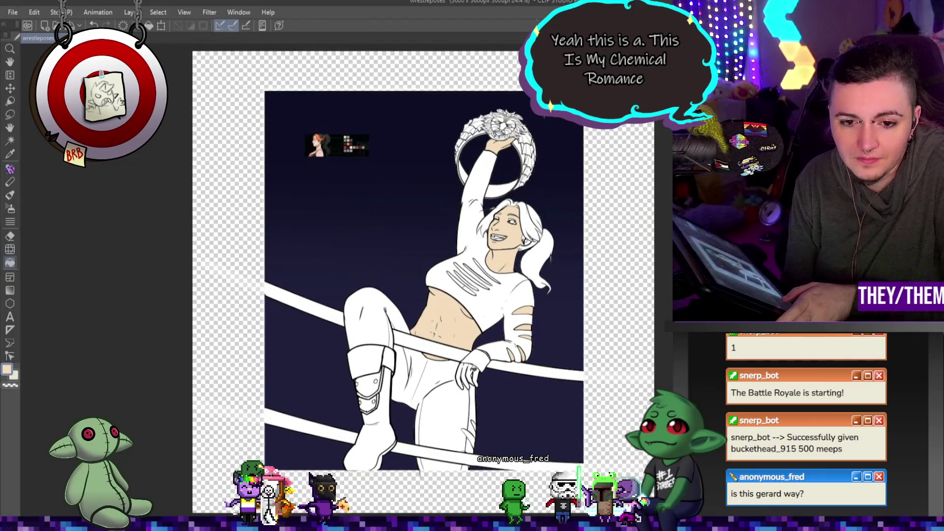
pyautogui.scroll(2, 471, 367)
pyautogui.scroll(3, 504, 348)
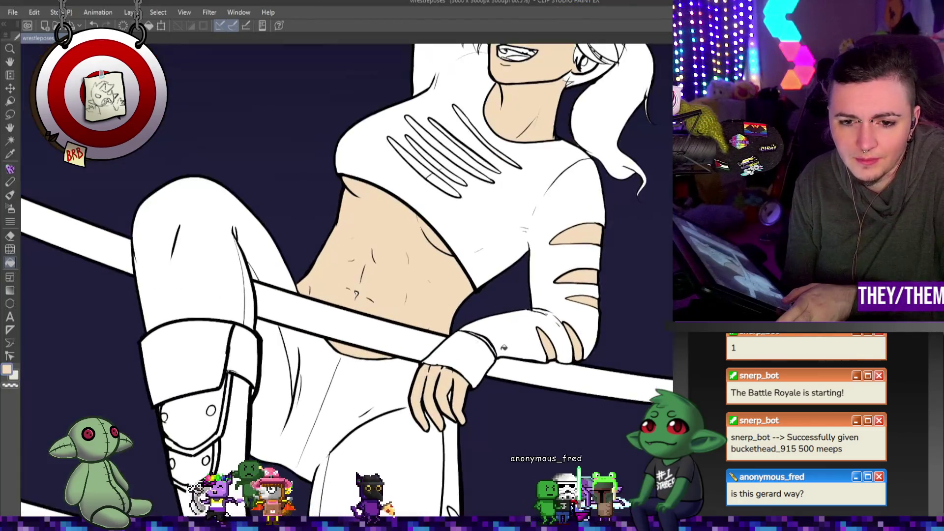
pyautogui.scroll(1, 504, 347)
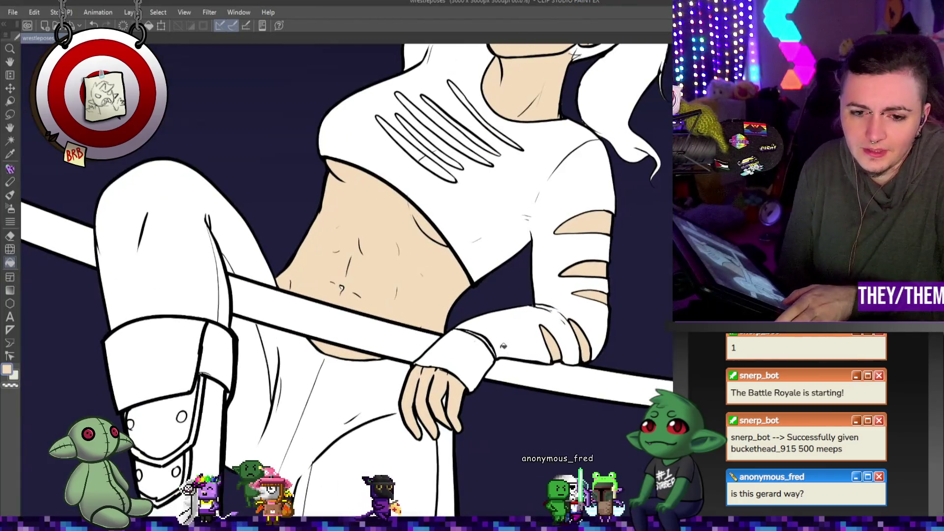
pyautogui.click(11, 169)
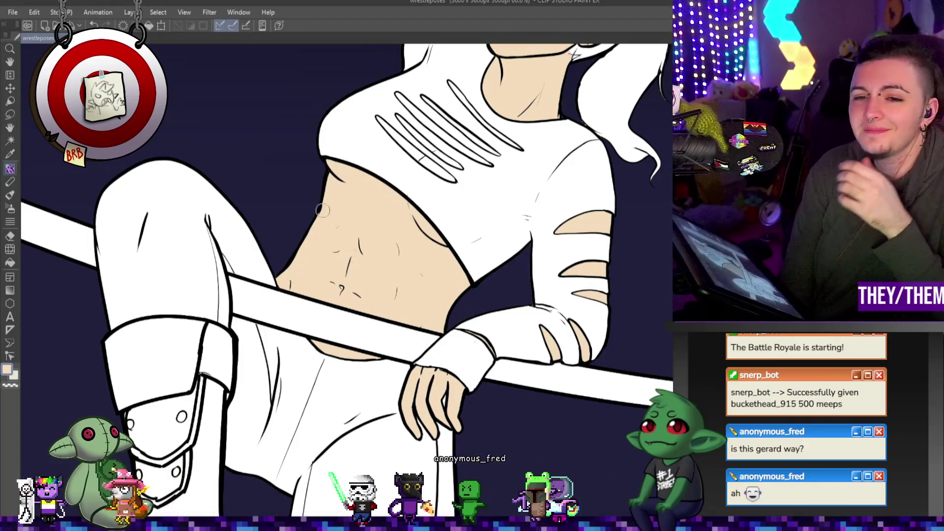
pyautogui.hotkey('ctrl', '0')
pyautogui.scroll(5, 443, 144)
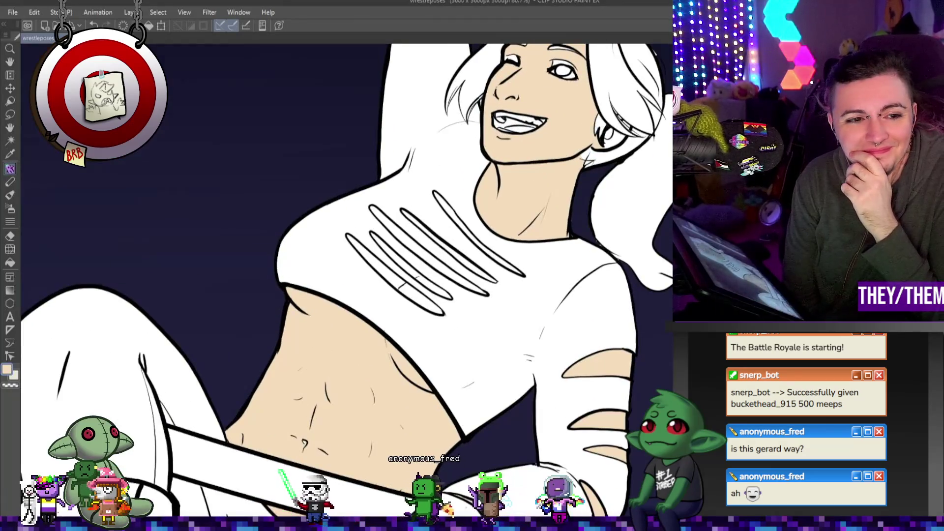
pyautogui.click(376, 259)
pyautogui.click(420, 298)
pyautogui.click(433, 287)
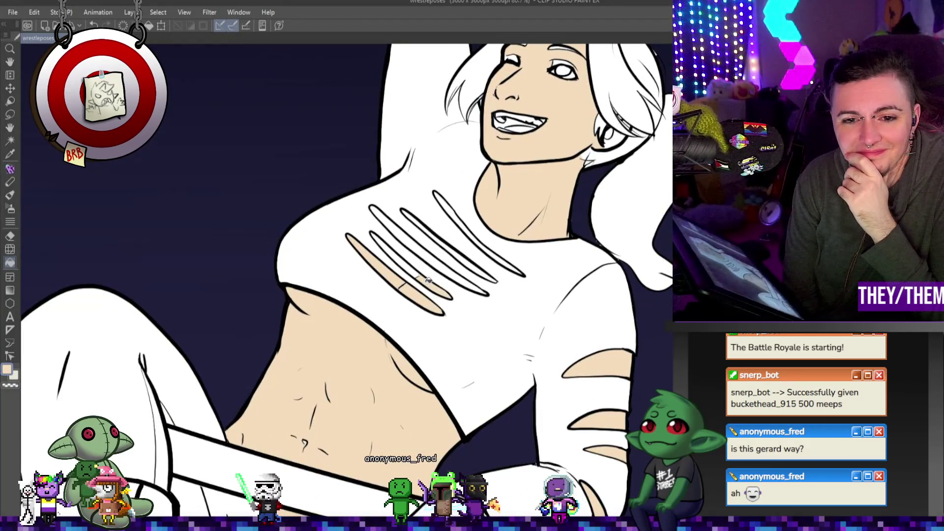
pyautogui.click(466, 261)
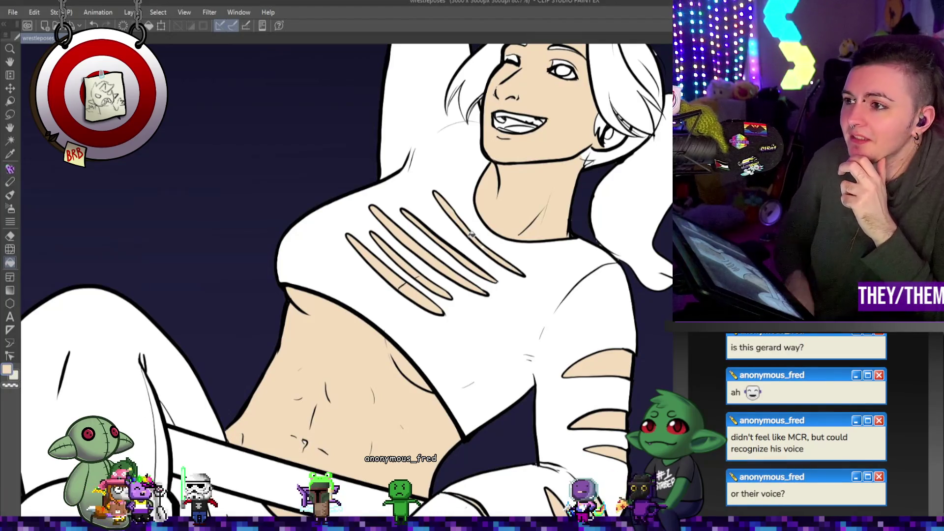
pyautogui.press('p')
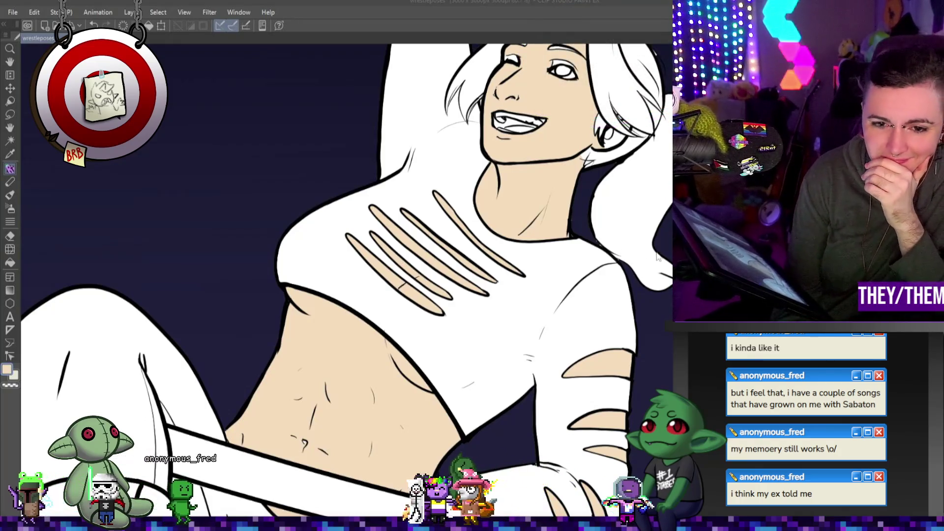
pyautogui.scroll(-5, 425, 276)
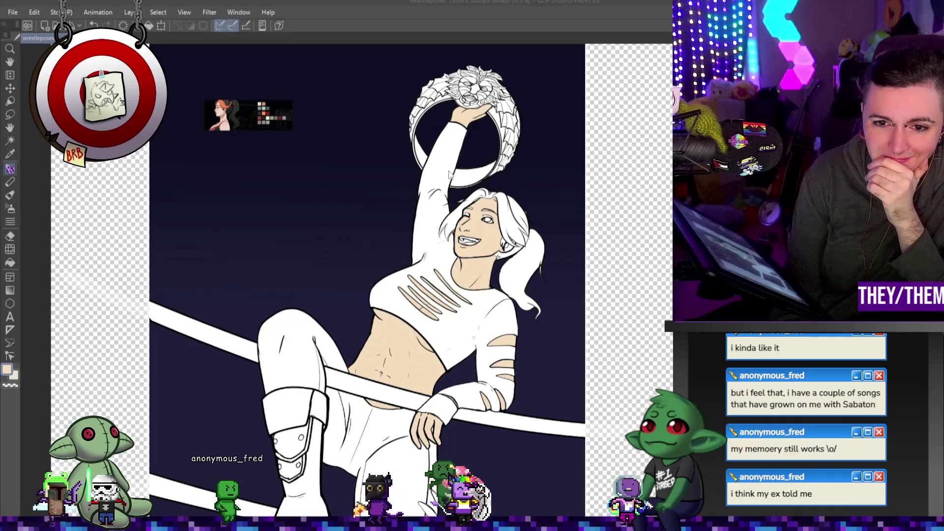
pyautogui.scroll(-1, 446, 150)
pyautogui.scroll(5, 497, 266)
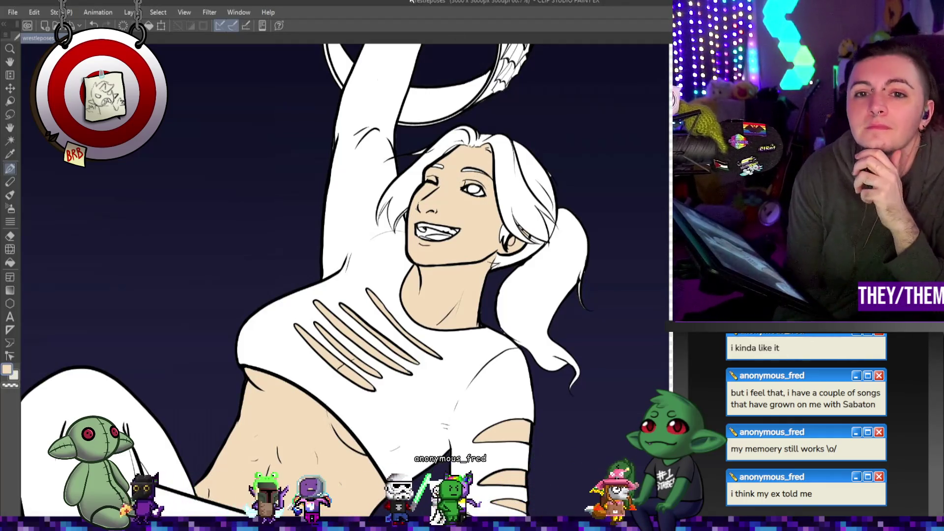
pyautogui.hotkey('ctrl', '0')
pyautogui.scroll(5, 494, 243)
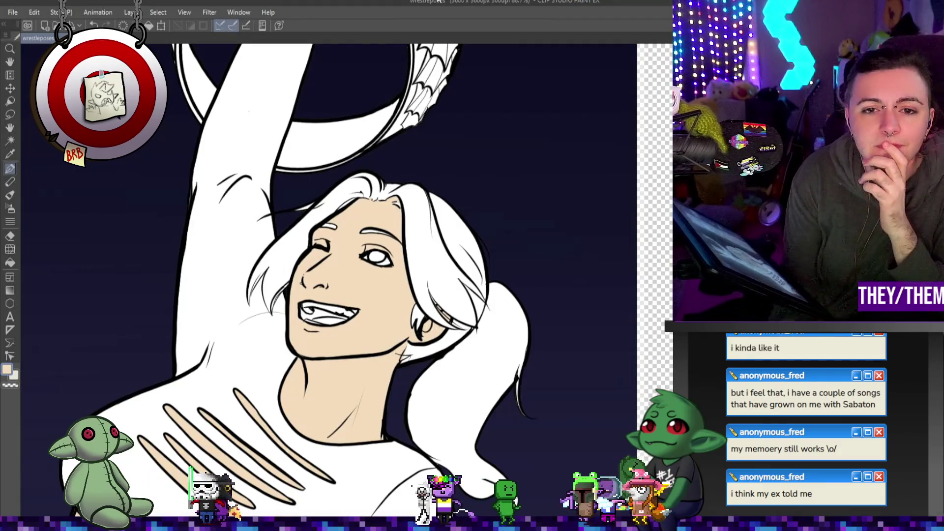
pyautogui.scroll(-1, 427, 168)
pyautogui.scroll(-3, 427, 168)
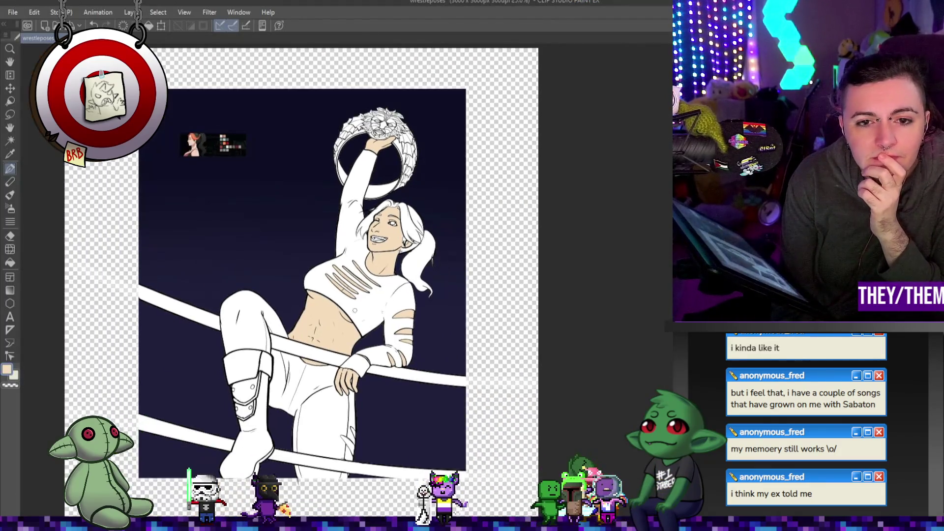
pyautogui.scroll(1, 321, 228)
pyautogui.scroll(2, 321, 229)
pyautogui.scroll(-3, 177, 226)
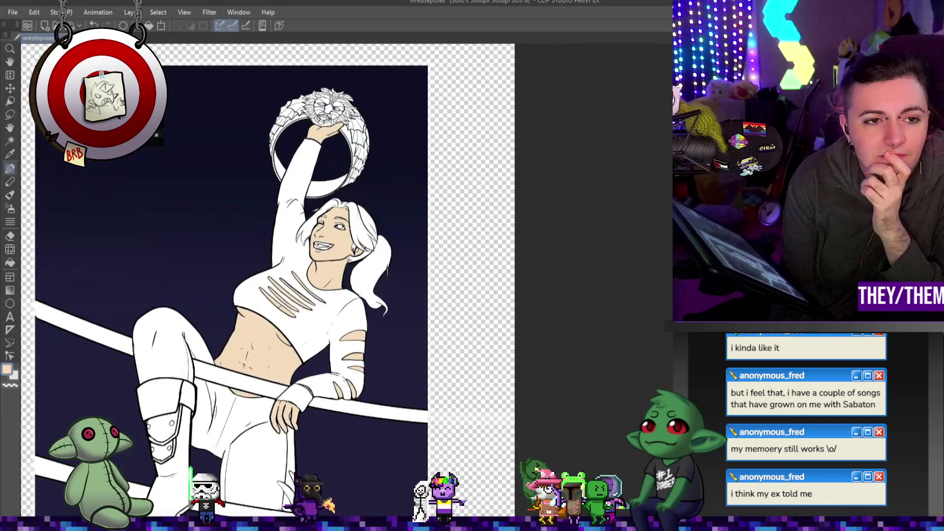
pyautogui.scroll(4, 177, 226)
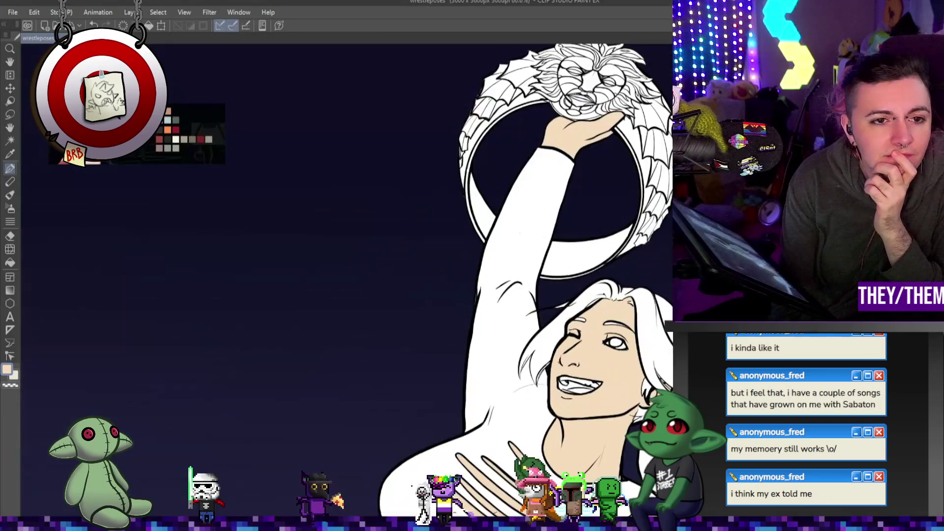
pyautogui.click(10, 263)
# - Fill the back hair behind the face and the ponytail dark charcoal, keeping front locks white
pyautogui.scroll(2, 215, 120)
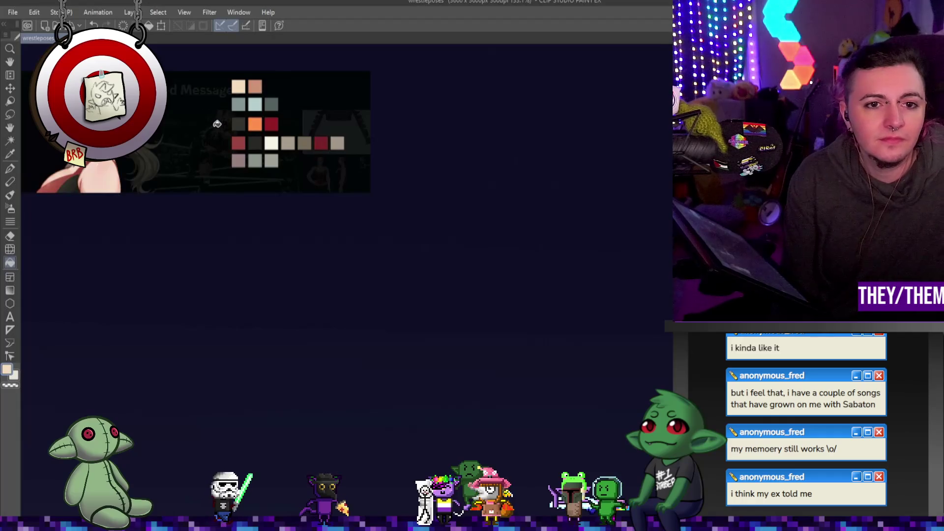
pyautogui.scroll(2, 222, 123)
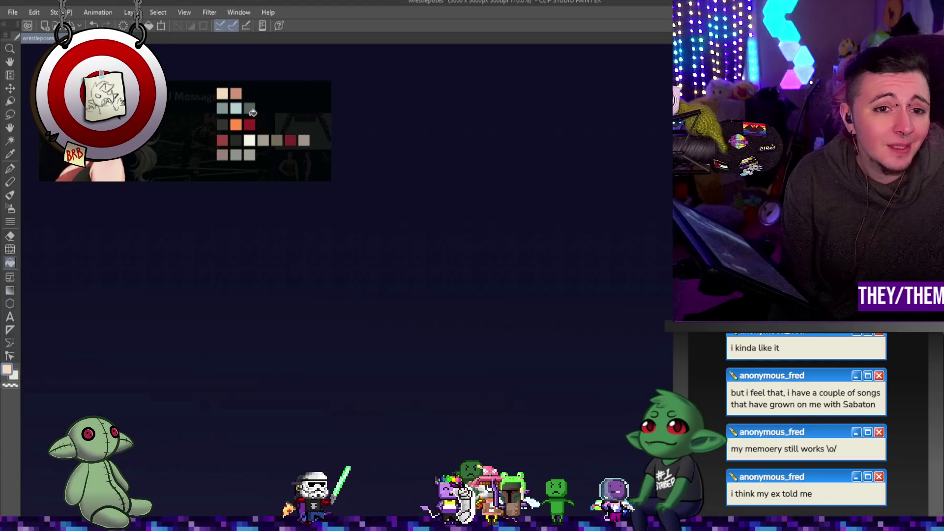
pyautogui.scroll(-5, 227, 123)
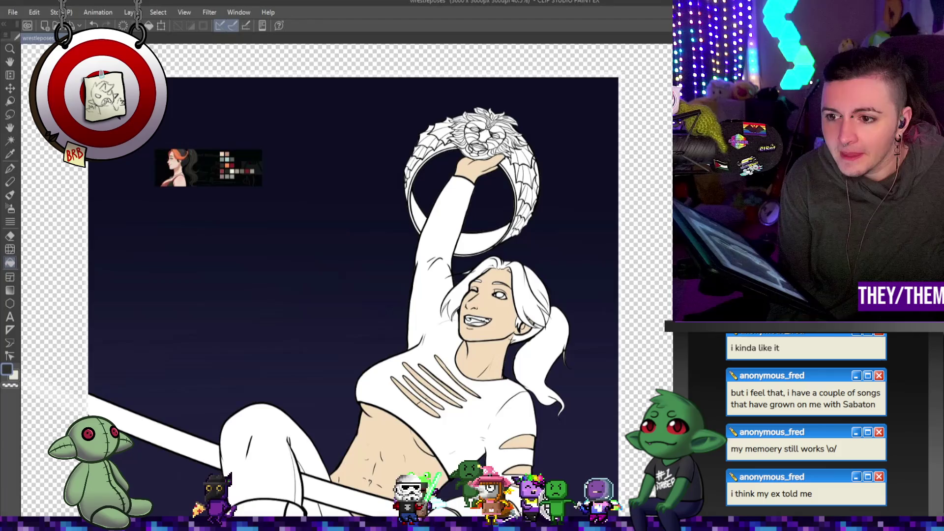
pyautogui.scroll(2, 532, 259)
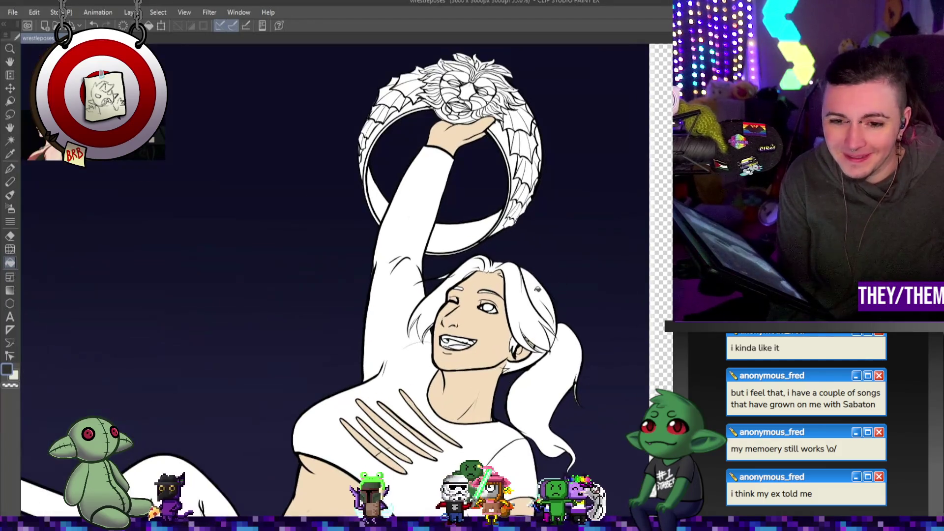
pyautogui.click(535, 292)
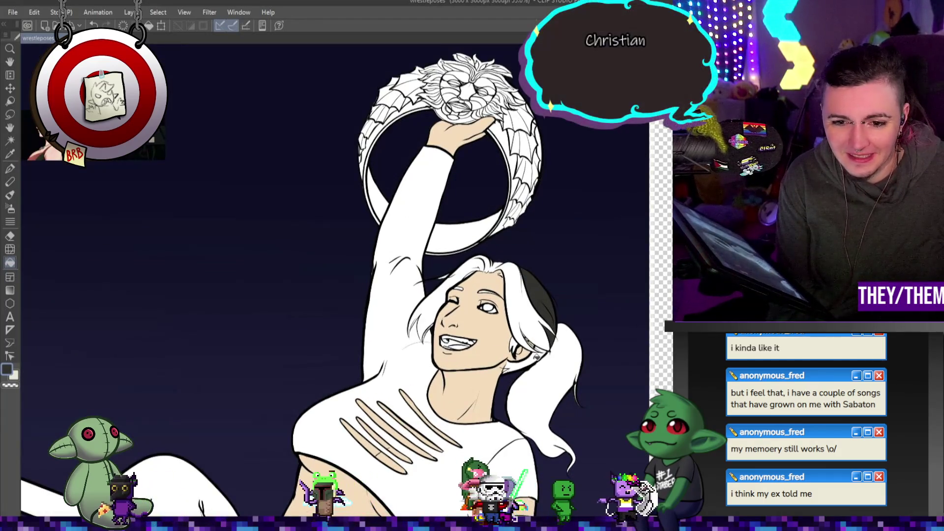
pyautogui.click(536, 357)
pyautogui.click(538, 355)
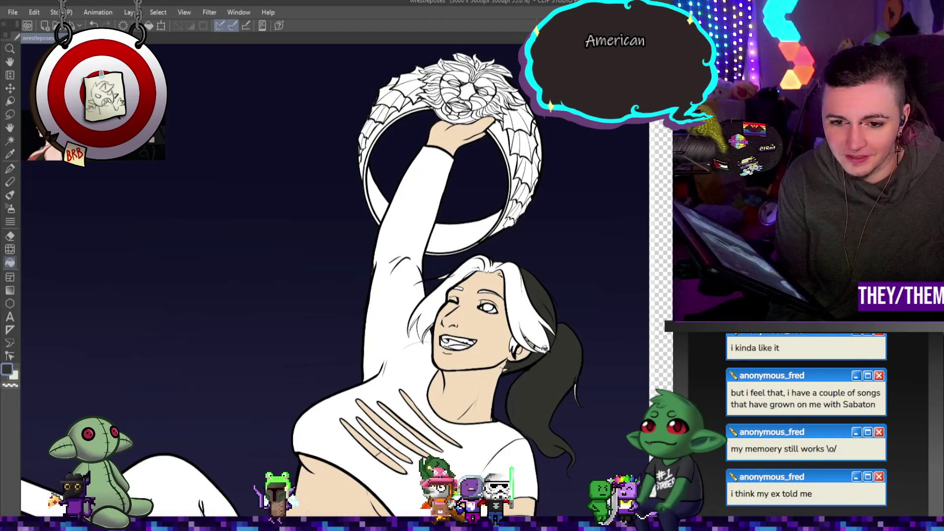
pyautogui.scroll(1, 546, 348)
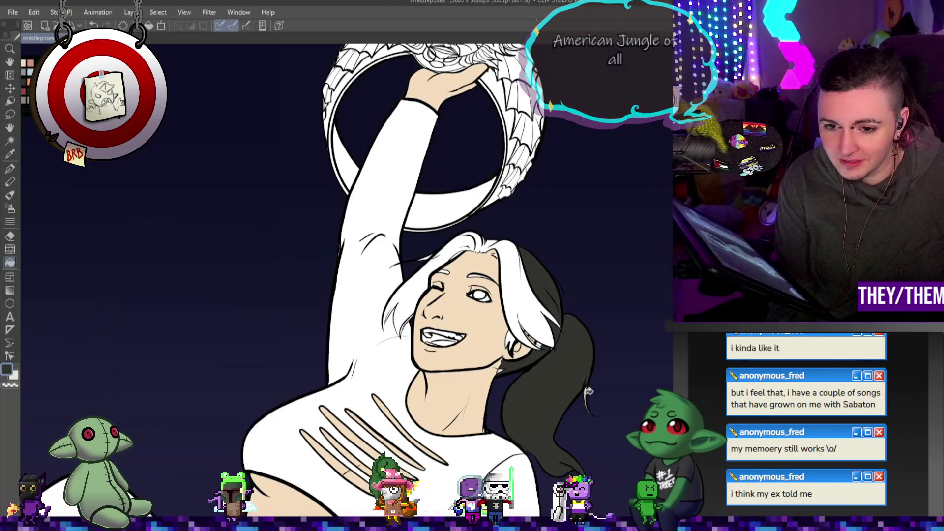
pyautogui.scroll(3, 537, 346)
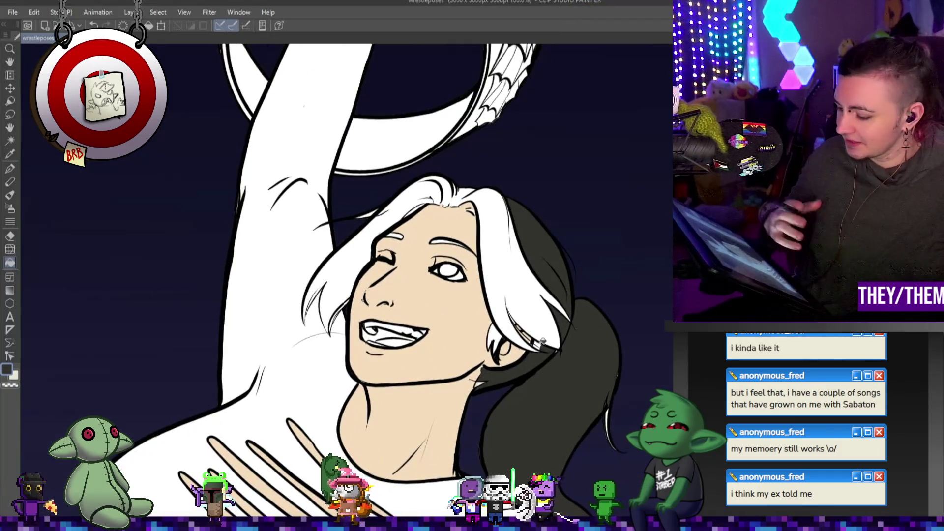
# - Redraw the eyebrow above the open eye as a thicker, darker Pen stroke
pyautogui.click(10, 168)
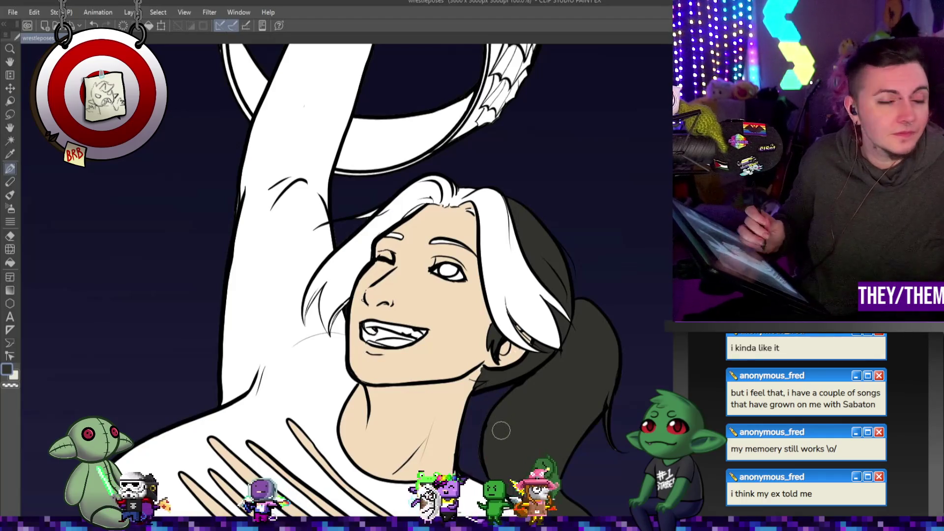
pyautogui.scroll(-3, 491, 345)
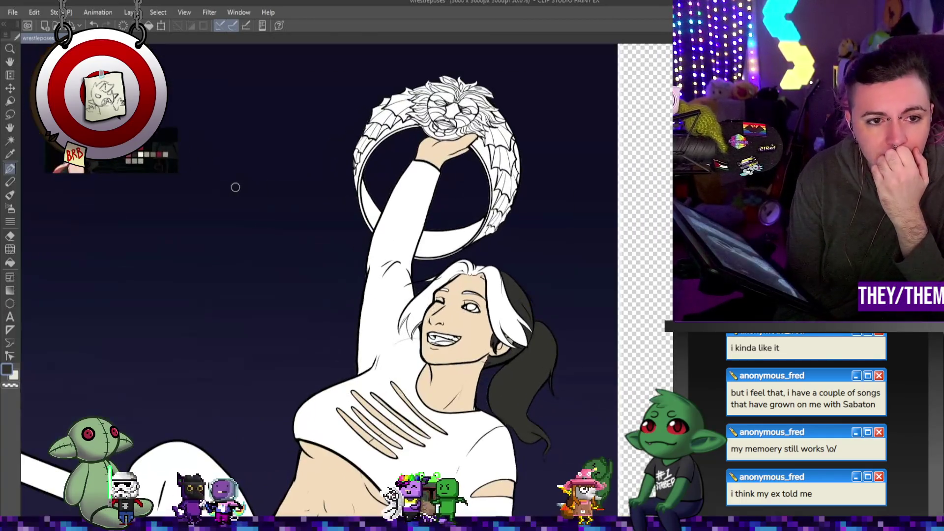
pyautogui.scroll(1, 76, 257)
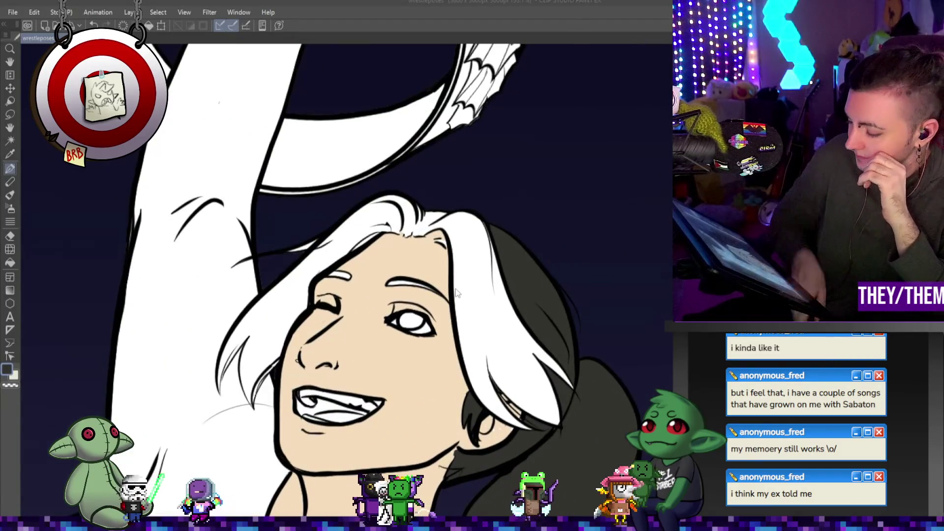
pyautogui.press('p')
pyautogui.moveTo(389, 284)
pyautogui.mouseDown()
pyautogui.moveTo(419, 283)
pyautogui.moveTo(405, 283)
pyautogui.mouseUp()
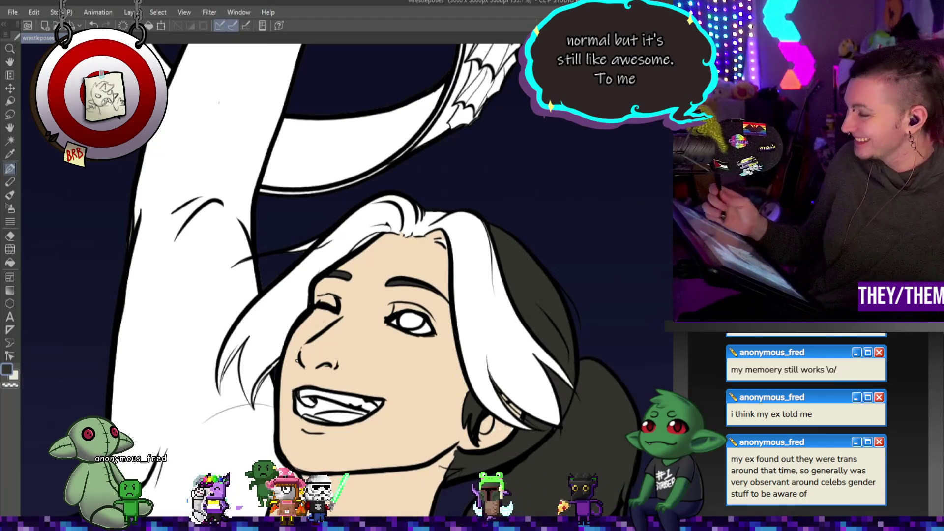
pyautogui.scroll(-5, 249, 168)
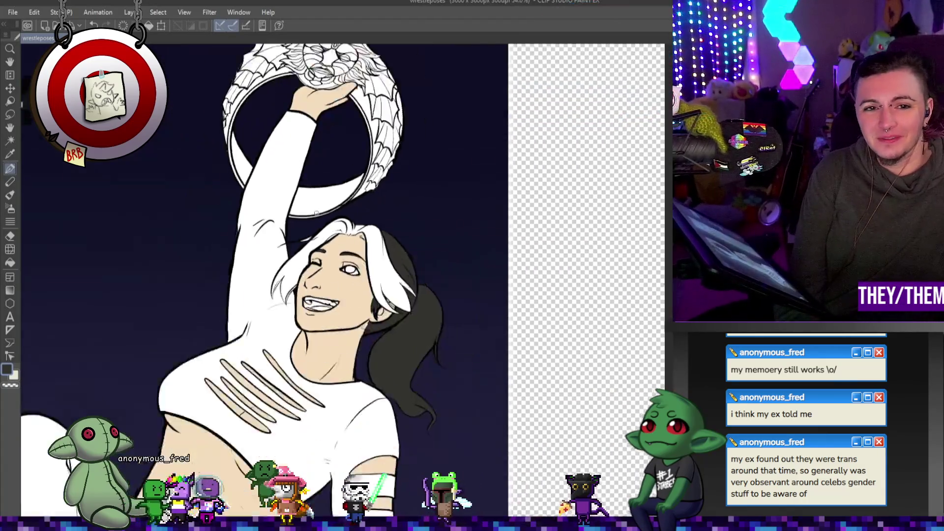
# - Paint the open eye's iris light grey-blue with the Pen, then zoom back out to the full figure
pyautogui.scroll(3, 250, 169)
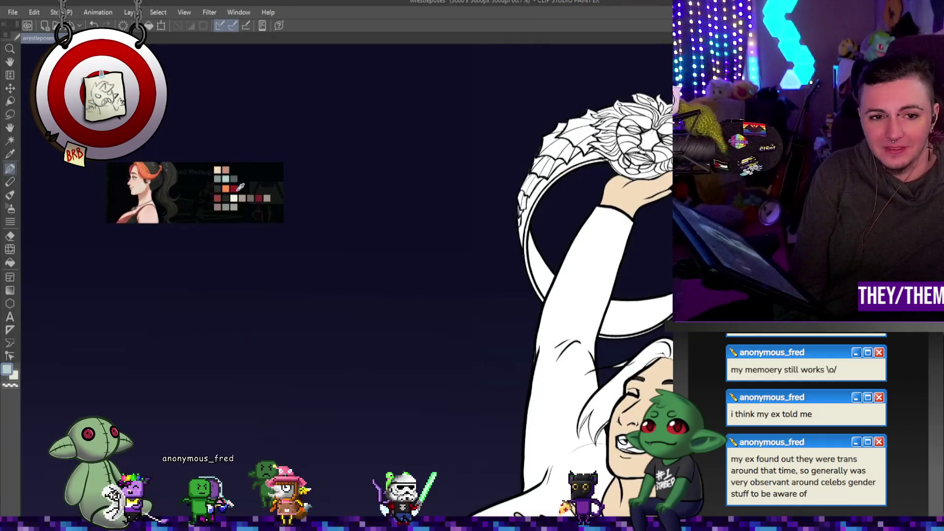
pyautogui.scroll(-3, 234, 181)
pyautogui.scroll(4, 344, 246)
pyautogui.scroll(-3, 492, 295)
pyautogui.scroll(3, 621, 368)
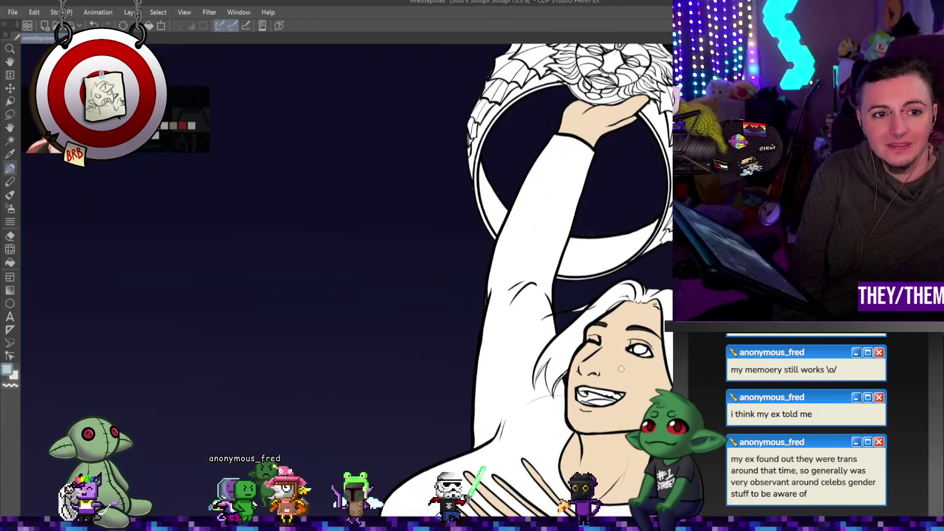
pyautogui.scroll(4, 621, 369)
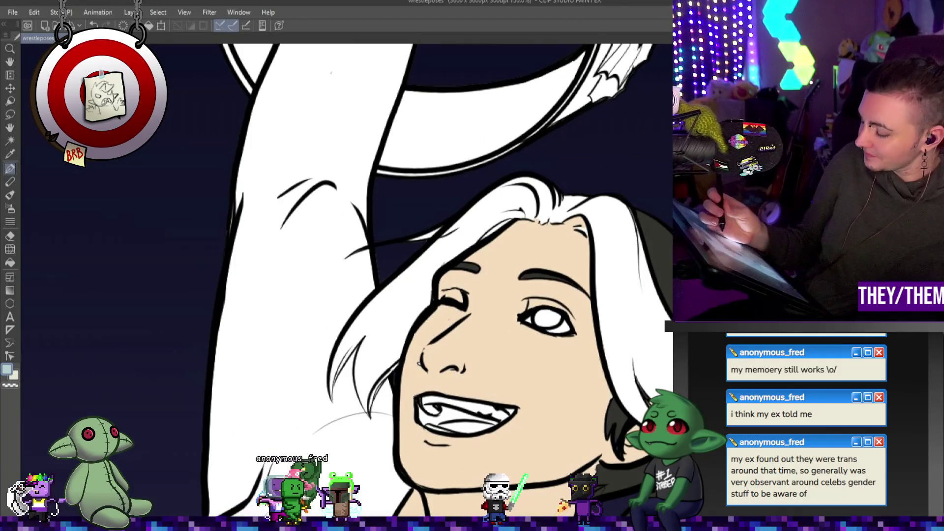
pyautogui.moveTo(538, 315); pyautogui.dragTo(554, 319)
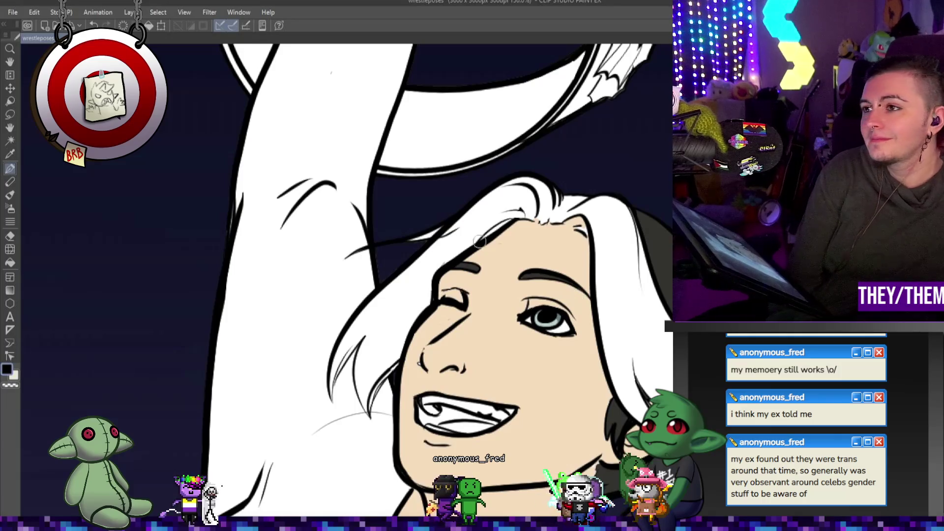
pyautogui.scroll(-2, 322, 331)
pyautogui.scroll(-1, 493, 308)
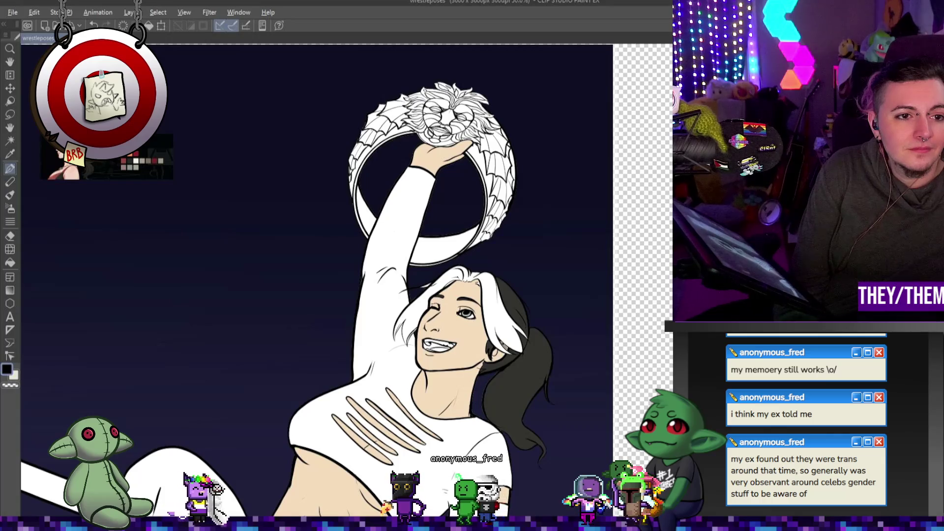
# - Undo a trial orange stroke and bucket-fill the white strand beside the ponytail orange instead
pyautogui.scroll(2, 549, 355)
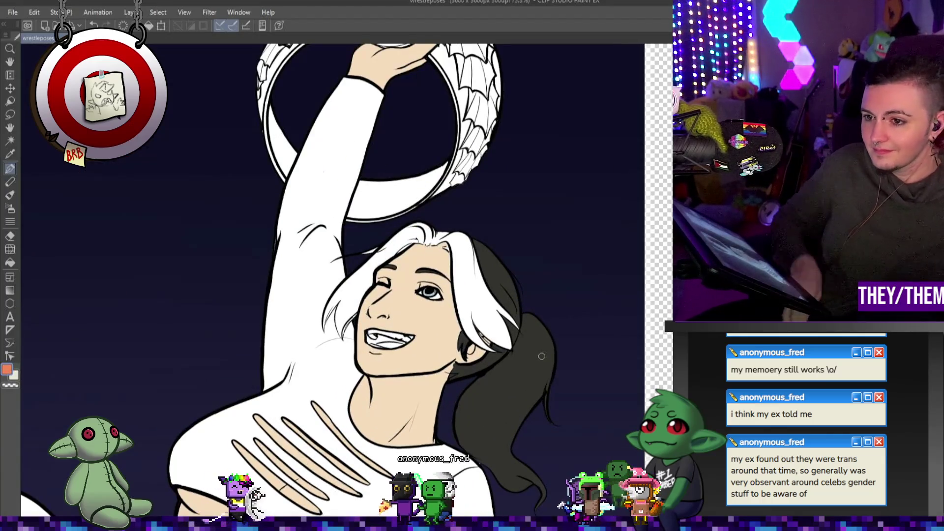
pyautogui.moveTo(464, 270); pyautogui.dragTo(477, 310)
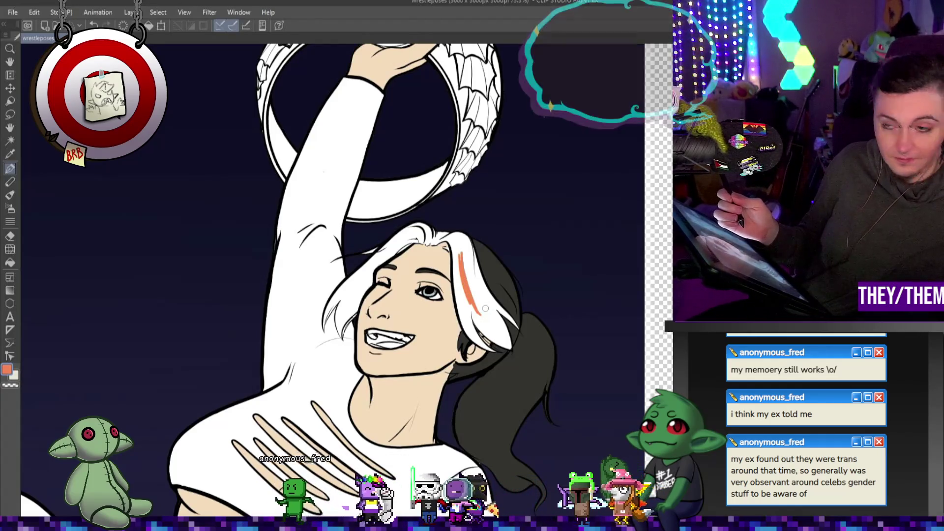
pyautogui.hotkey('ctrl', 'z')
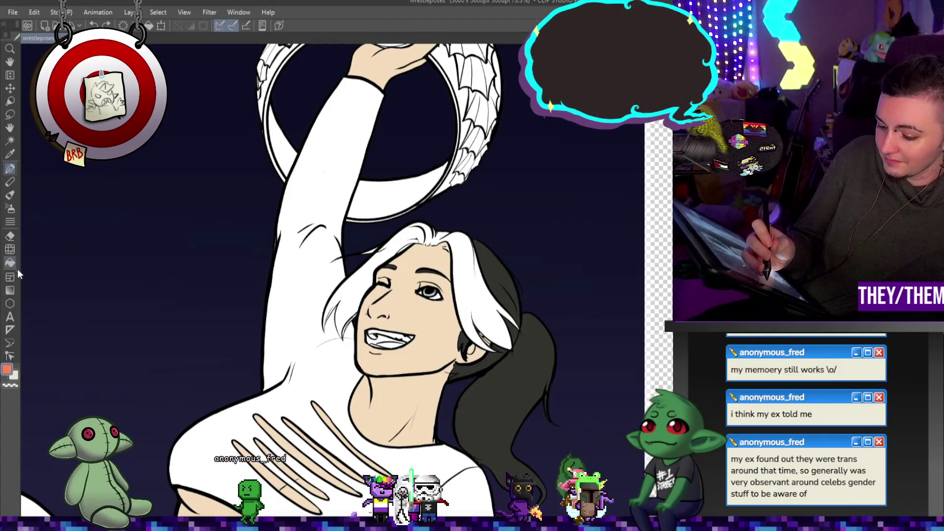
pyautogui.press('g')
pyautogui.click(492, 307)
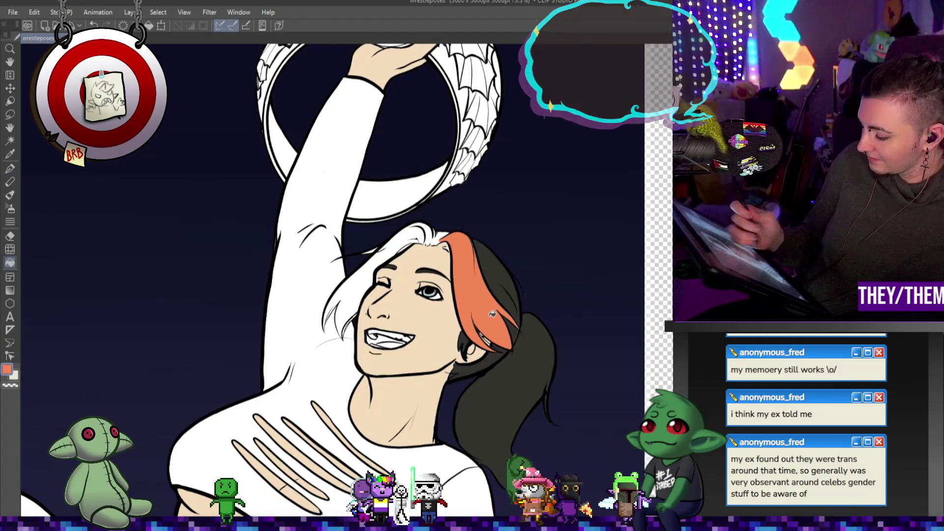
pyautogui.hotkey('ctrl', '0')
pyautogui.scroll(3, 455, 246)
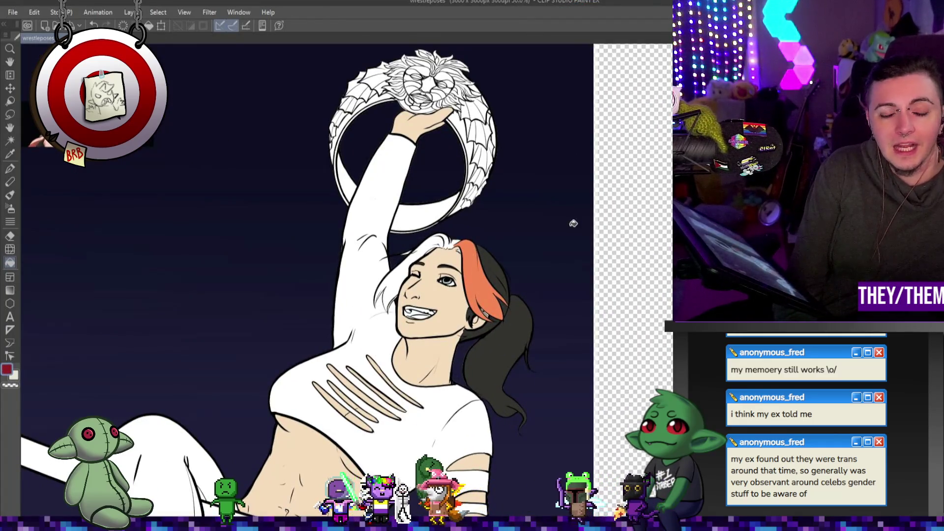
pyautogui.scroll(2, 408, 231)
# - Fill the front hair strand red and touch up its edge
pyautogui.scroll(-2, 409, 232)
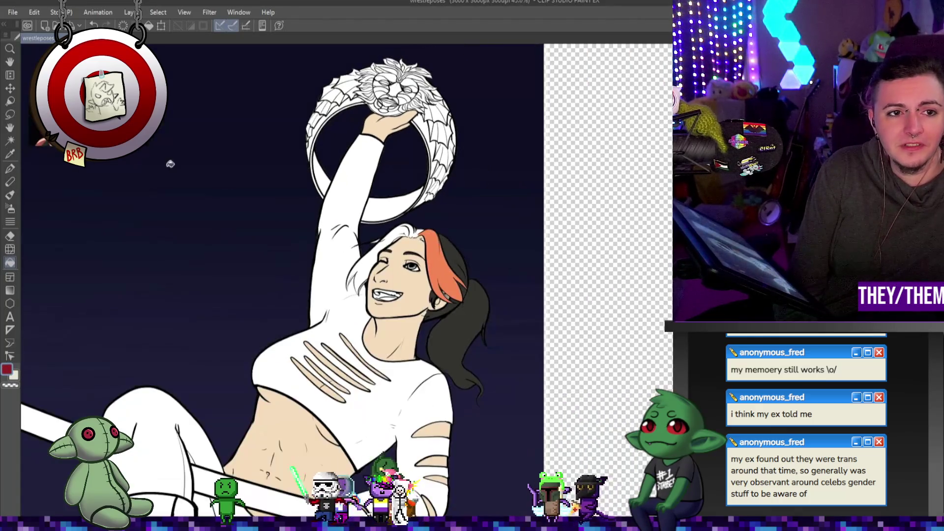
pyautogui.scroll(2, 409, 231)
pyautogui.click(422, 255)
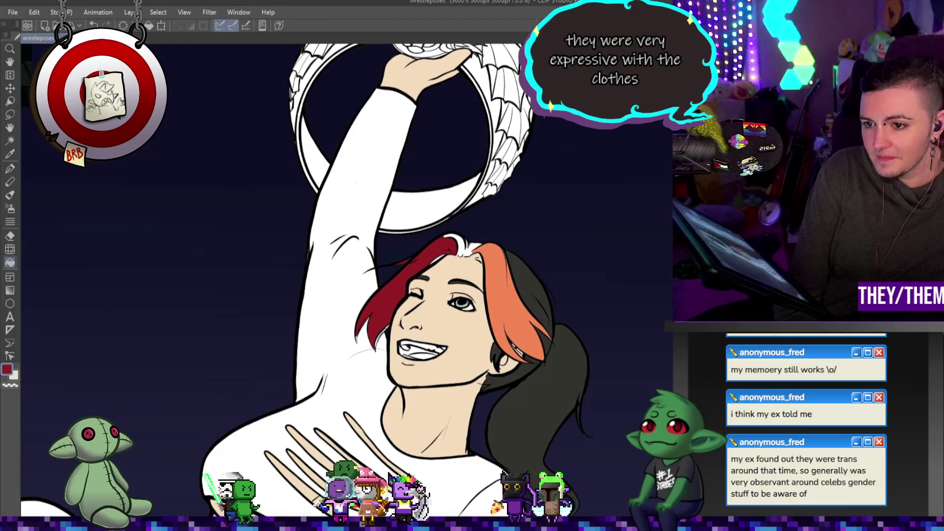
pyautogui.scroll(2, 428, 250)
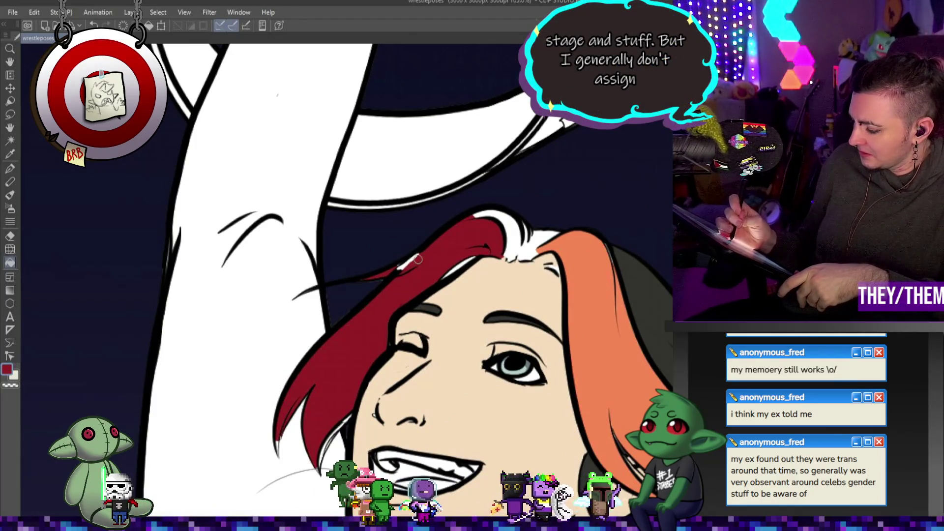
pyautogui.moveTo(392, 274); pyautogui.dragTo(405, 268)
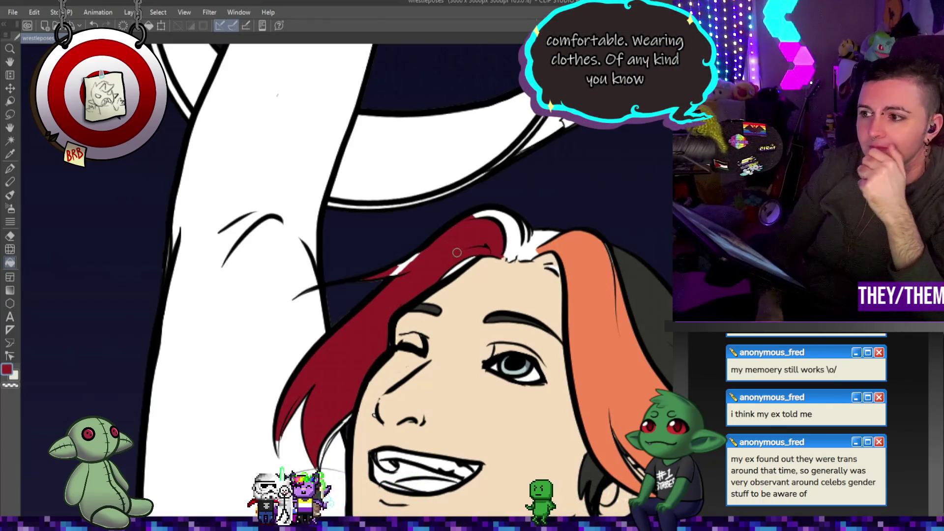
pyautogui.scroll(-3, 375, 179)
pyautogui.scroll(5, 441, 233)
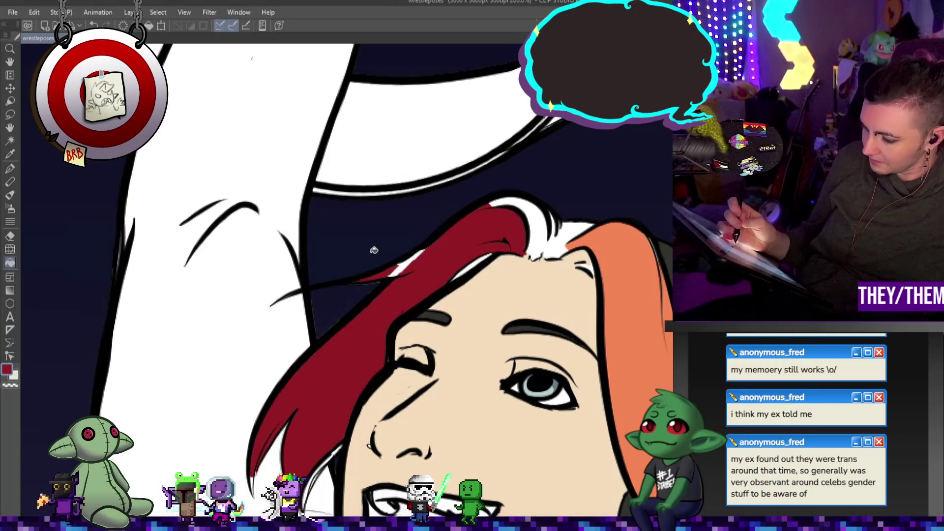
# - With the Pen, paint red into the white gap atop the hair and orange between the red and orange locks
pyautogui.press('p')
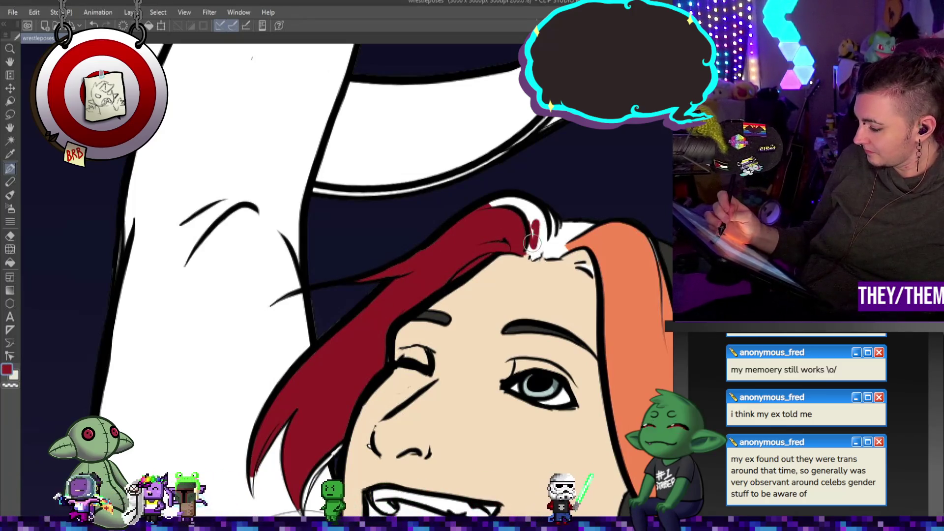
pyautogui.moveTo(550, 216); pyautogui.dragTo(536, 248)
pyautogui.moveTo(521, 205)
pyautogui.mouseDown()
pyautogui.moveTo(505, 211)
pyautogui.moveTo(508, 196)
pyautogui.moveTo(532, 211)
pyautogui.mouseUp()
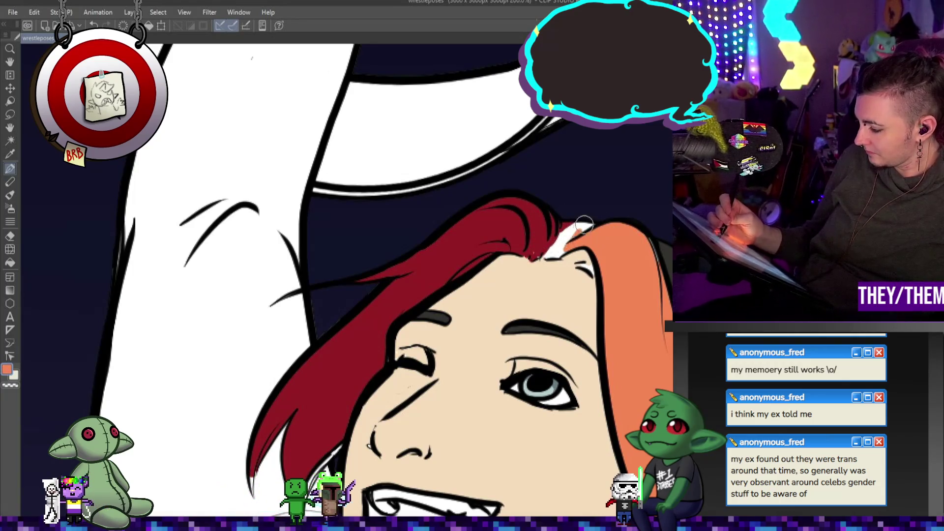
pyautogui.moveTo(554, 253); pyautogui.dragTo(580, 242)
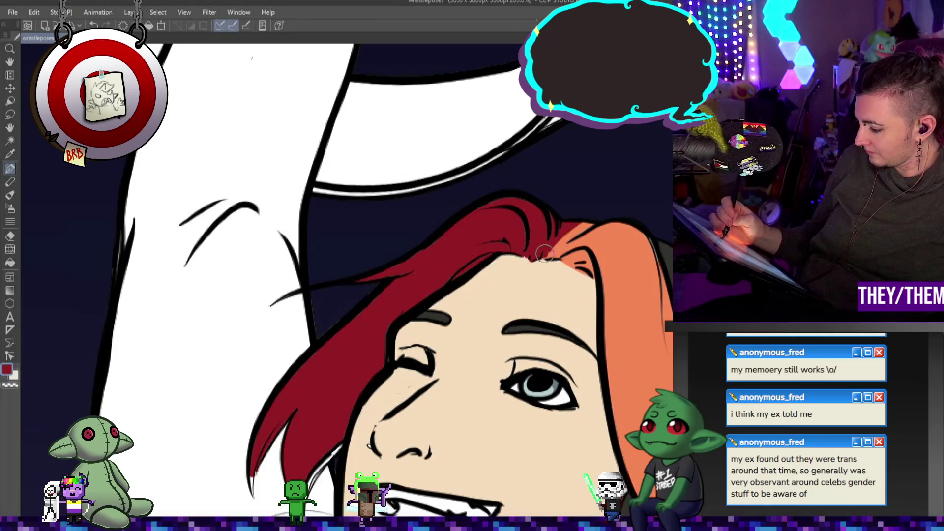
pyautogui.press('alt')
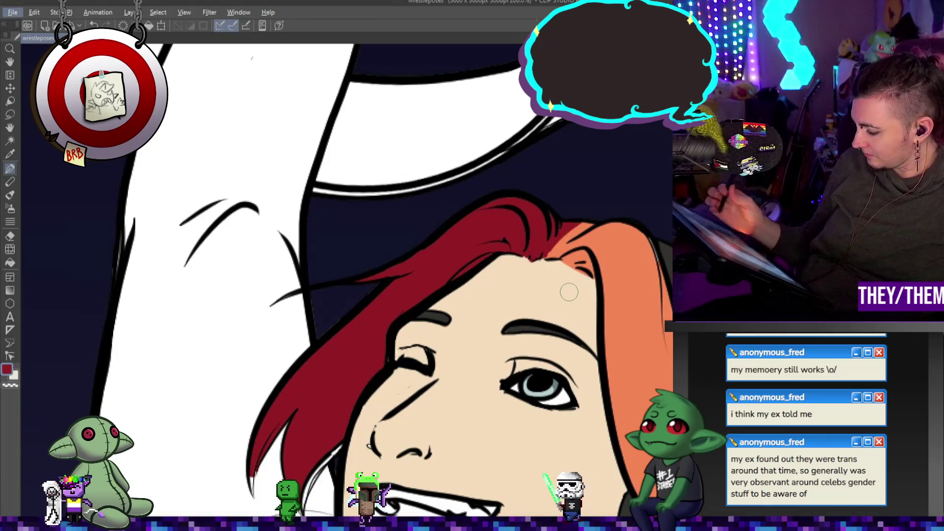
pyautogui.press('alt')
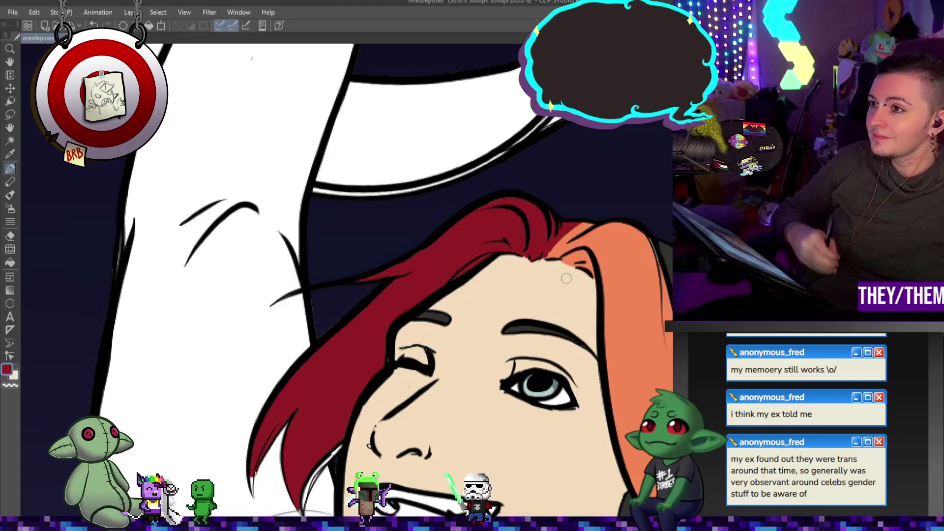
pyautogui.scroll(-2, 566, 279)
pyautogui.scroll(2, 588, 243)
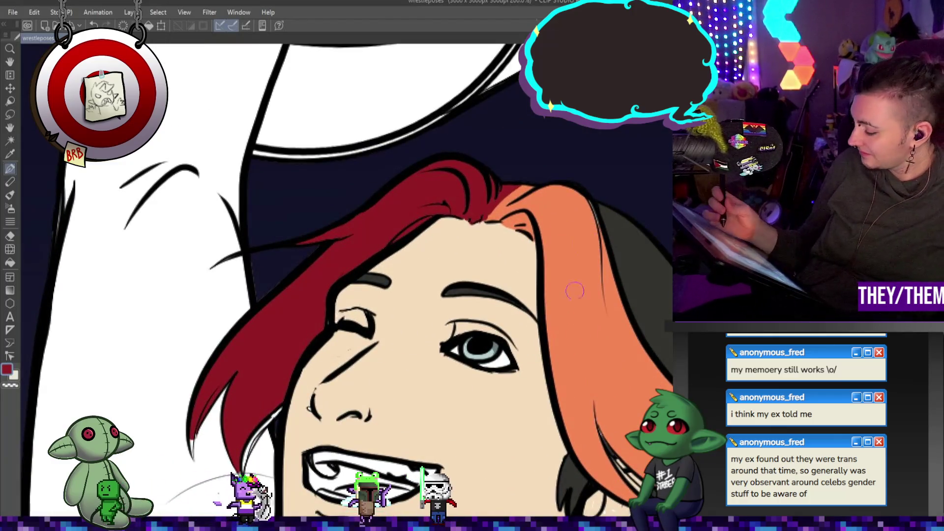
# - Blend along the red/orange hair boundary at the crown, then pick the hair's red as drawing colour
pyautogui.press('c')
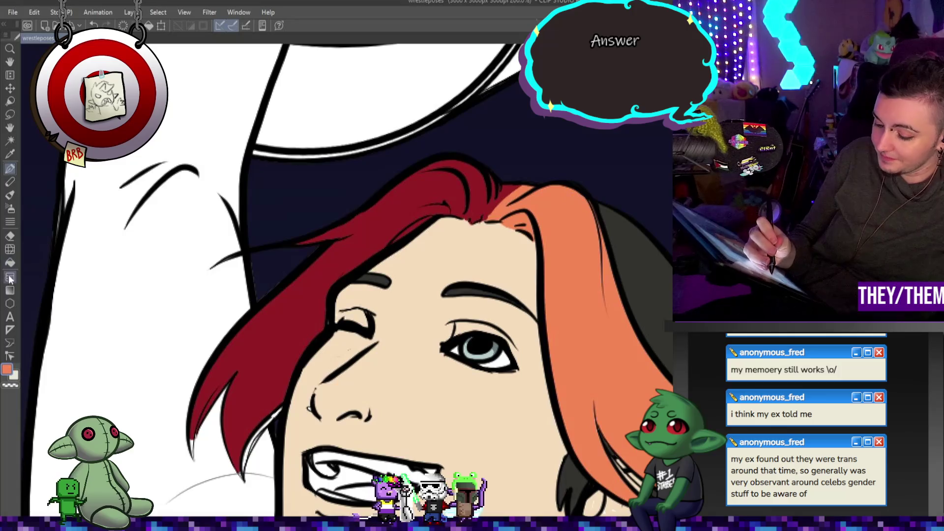
pyautogui.click(10, 250)
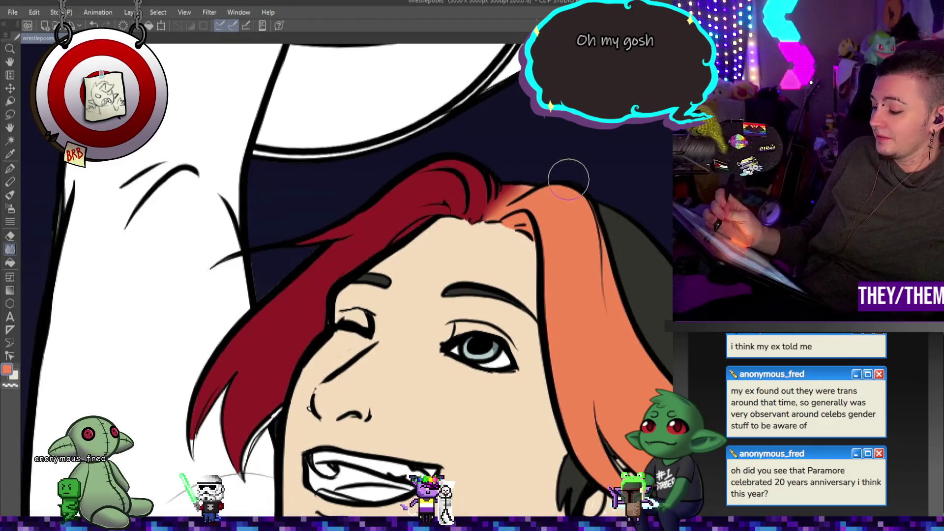
pyautogui.click(10, 168)
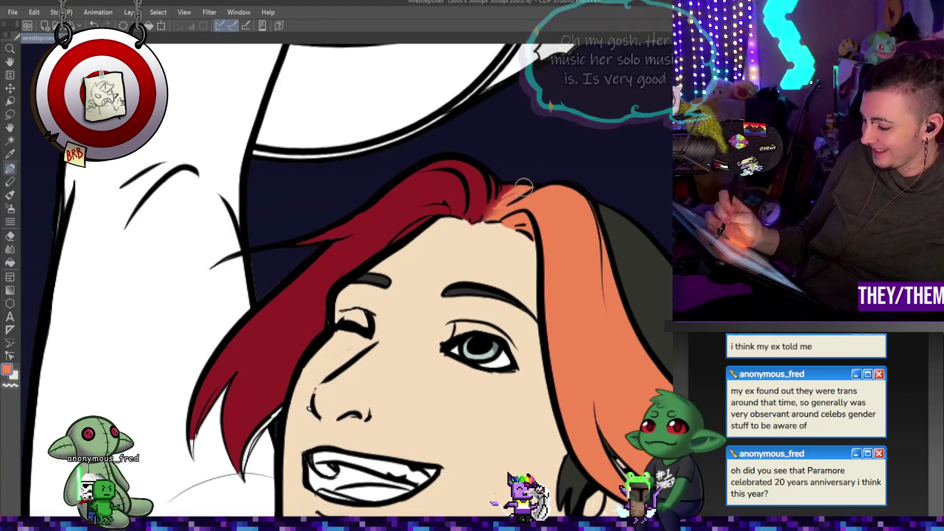
pyautogui.press('j')
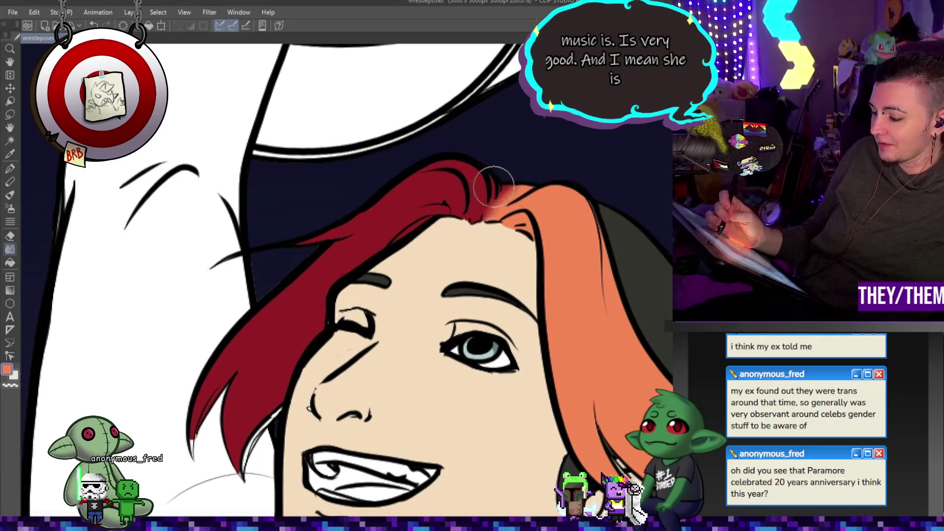
pyautogui.moveTo(506, 203)
pyautogui.mouseDown()
pyautogui.moveTo(496, 205)
pyautogui.moveTo(512, 199)
pyautogui.moveTo(514, 227)
pyautogui.moveTo(529, 241)
pyautogui.mouseUp()
pyautogui.moveTo(452, 216); pyautogui.dragTo(489, 222)
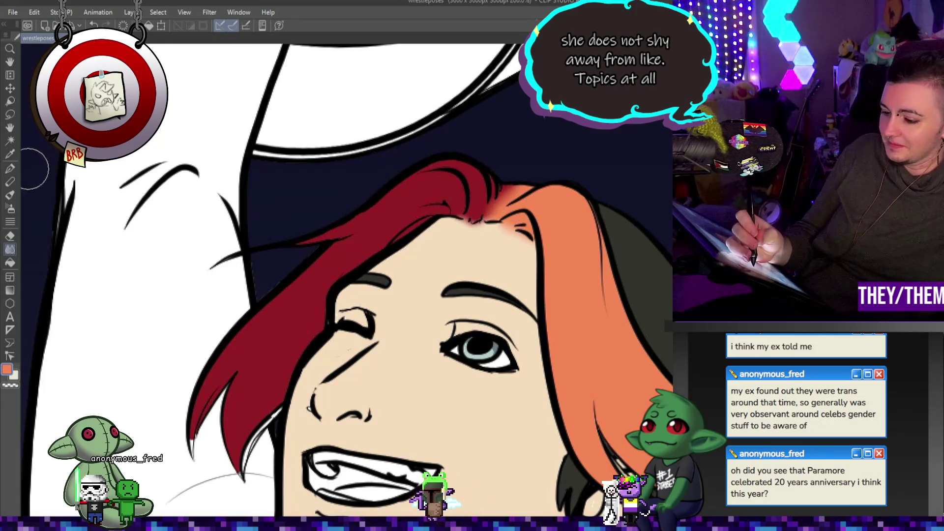
pyautogui.keyDown('alt'); pyautogui.click(472, 204); pyautogui.keyUp('alt')
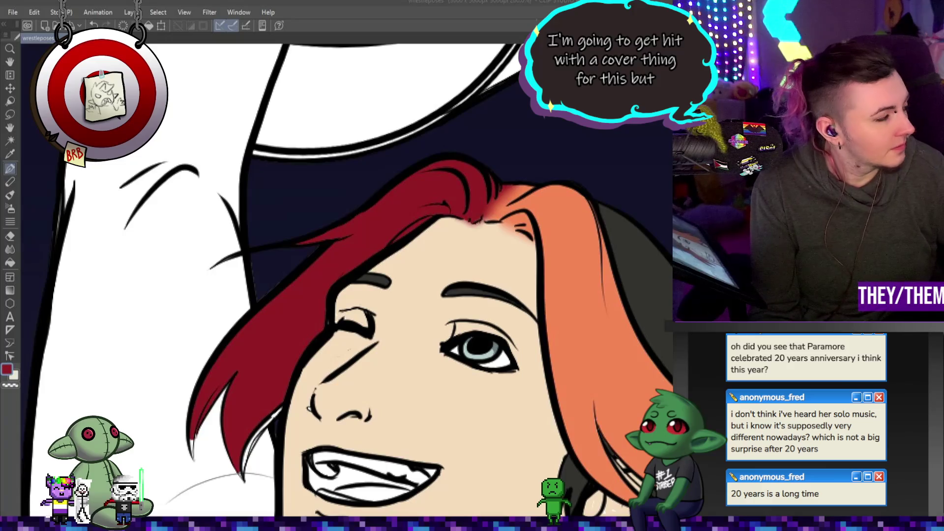
pyautogui.hotkey('alt', 'Tab')
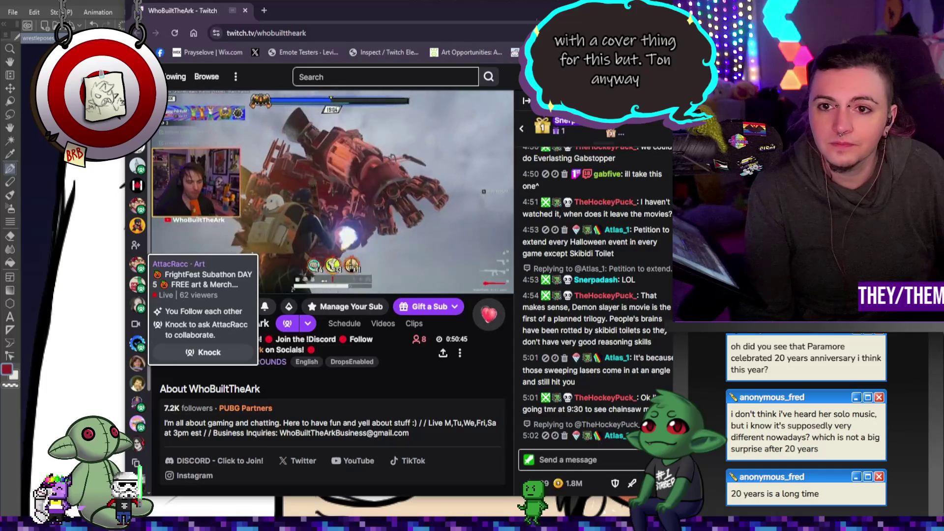
# - Leave Twitch for the drawing, then bring the Tonight Show YouTube window to the front
pyautogui.hotkey('alt', 'Tab')
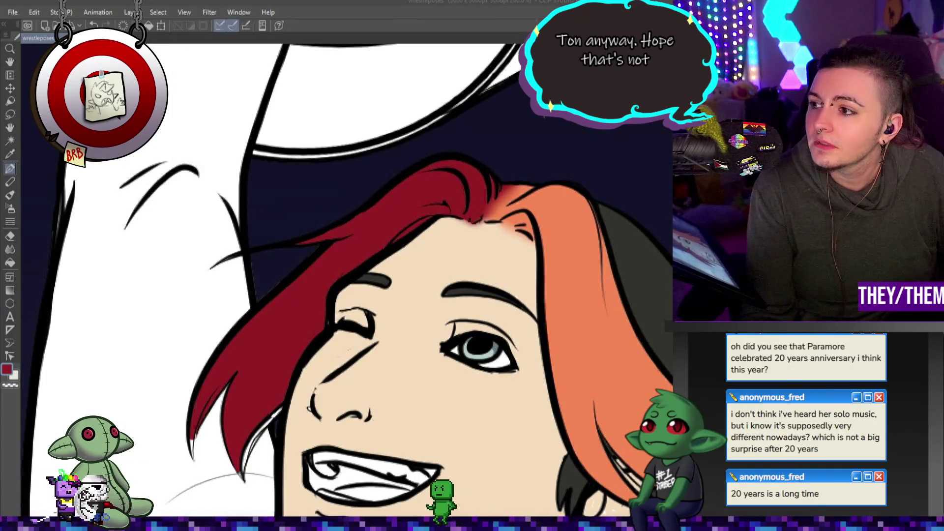
pyautogui.hotkey('alt', 'Tab')
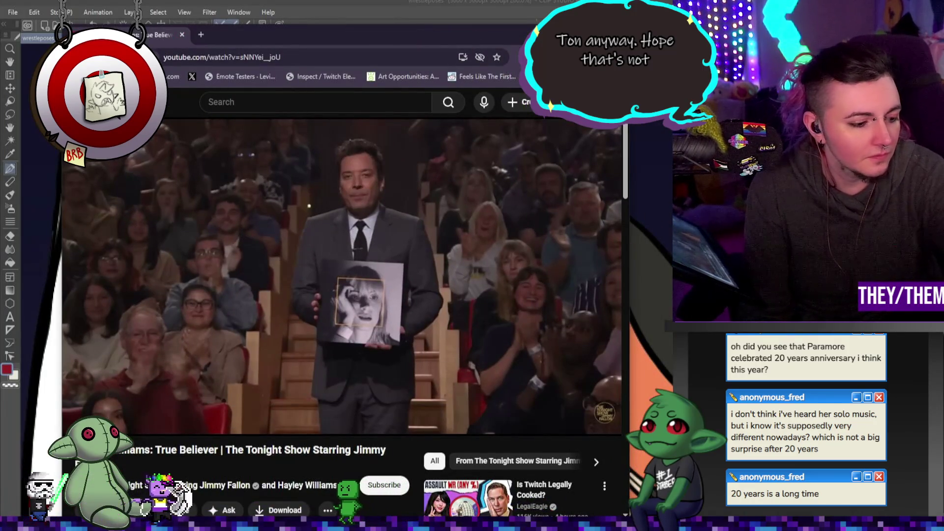
pyautogui.moveTo(397, 396)
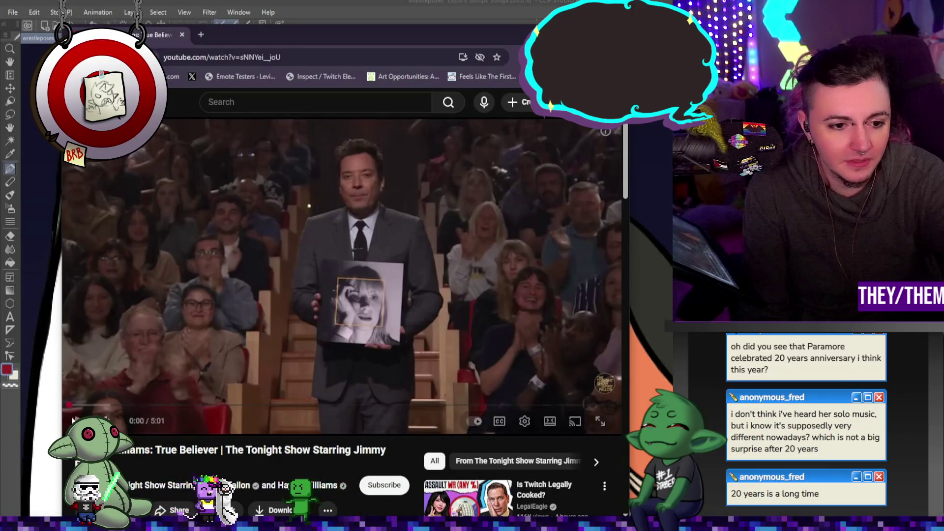
# - Play the 'True Believer' video, move the browser window up-left and widen it
pyautogui.click(78, 419)
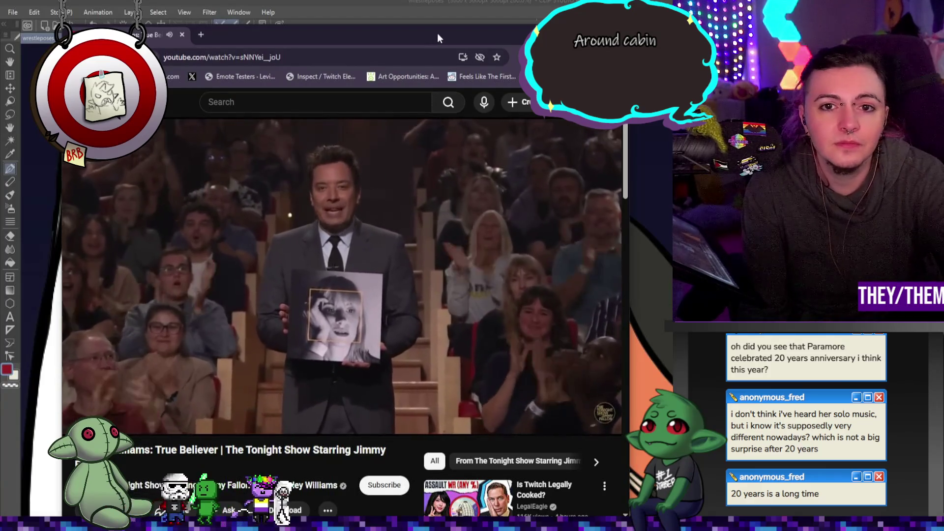
pyautogui.moveTo(438, 33); pyautogui.dragTo(417, 20)
pyautogui.moveTo(606, 154); pyautogui.dragTo(639, 150)
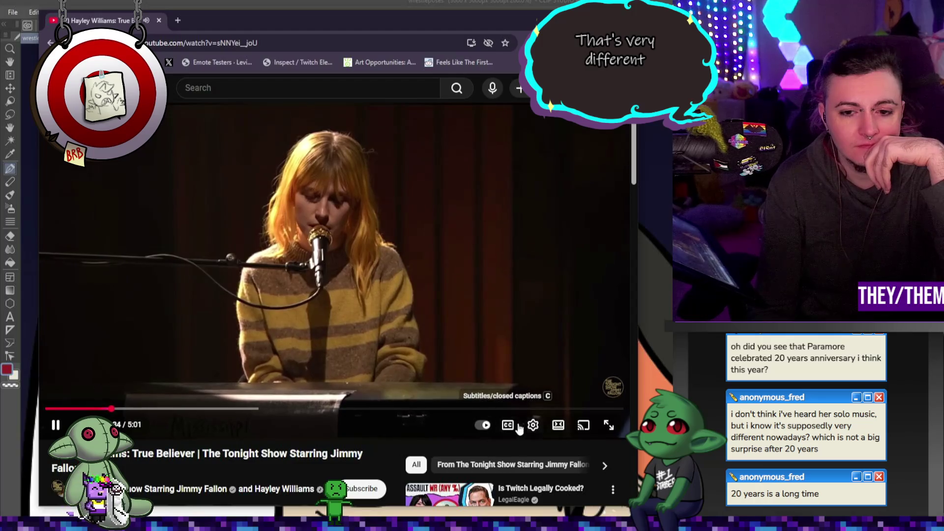
# - Turn on captions, watch the video, then hide the browser to return to the wrestler drawing
pyautogui.click(508, 426)
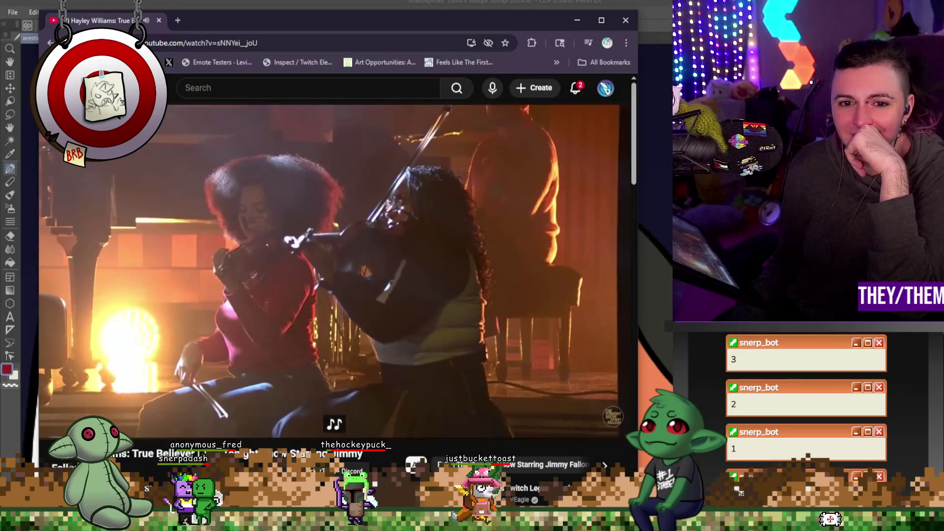
pyautogui.moveTo(518, 428)
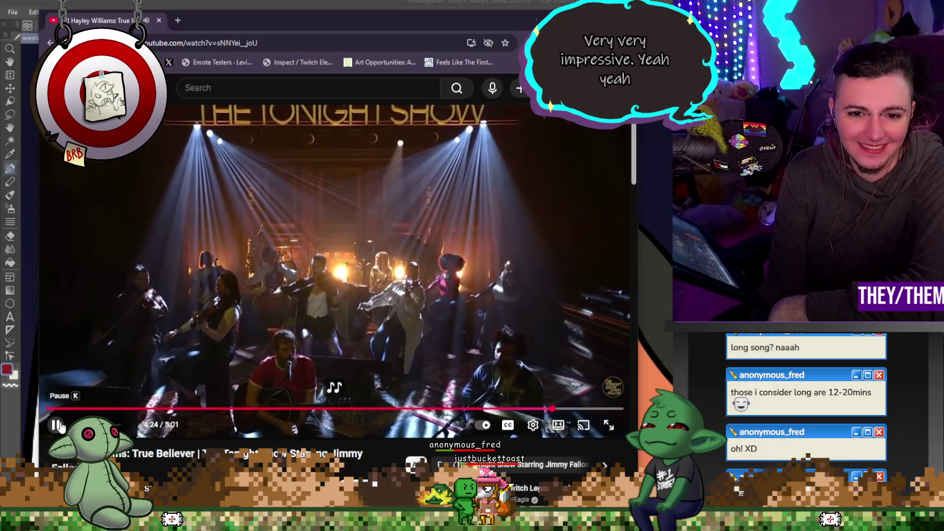
pyautogui.hotkey('alt', 'Tab')
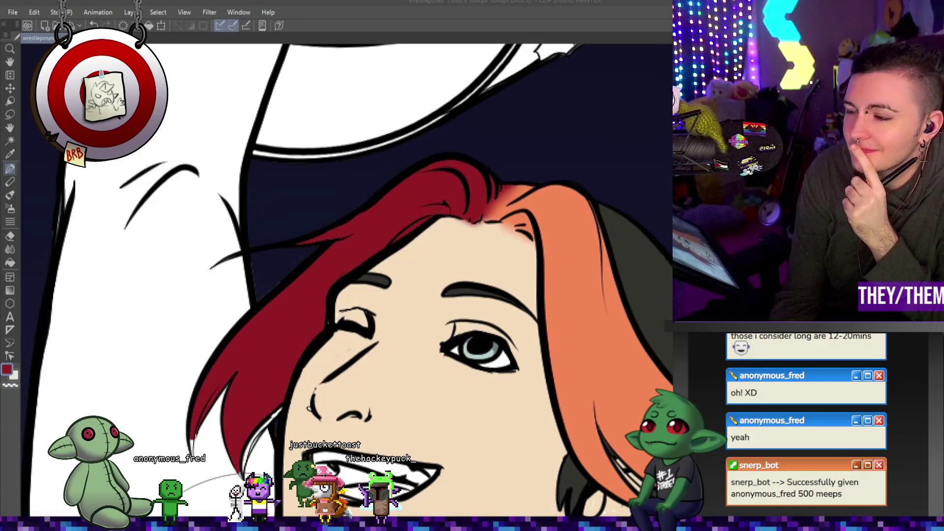
# - Zoom out to review the whole wrestler illustration's flat fills against the navy background
pyautogui.scroll(-5, 293, 313)
pyautogui.scroll(5, 296, 306)
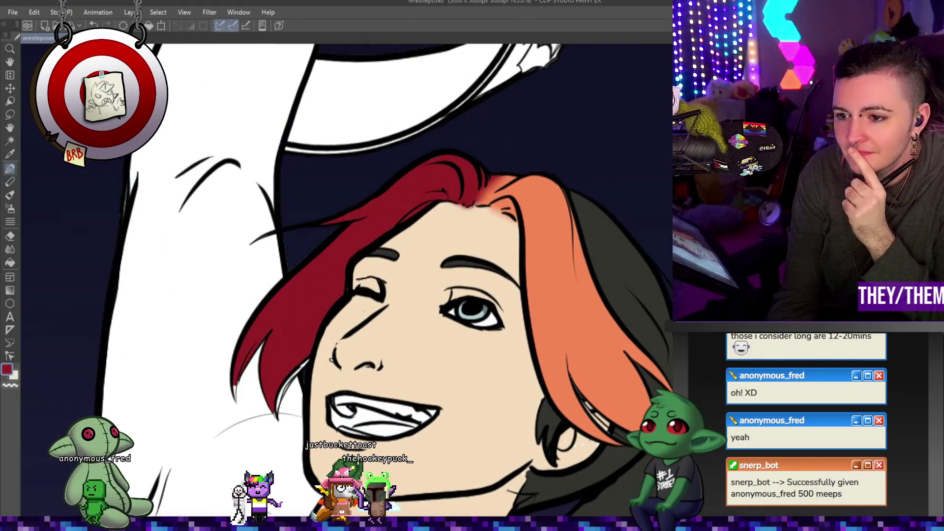
pyautogui.scroll(-4, 367, 222)
pyautogui.scroll(6, 367, 221)
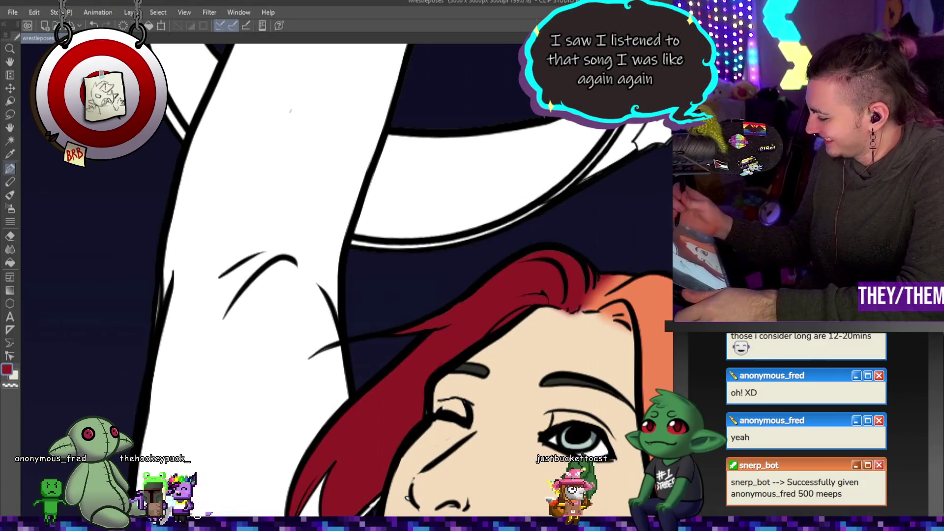
pyautogui.scroll(-8, 290, 111)
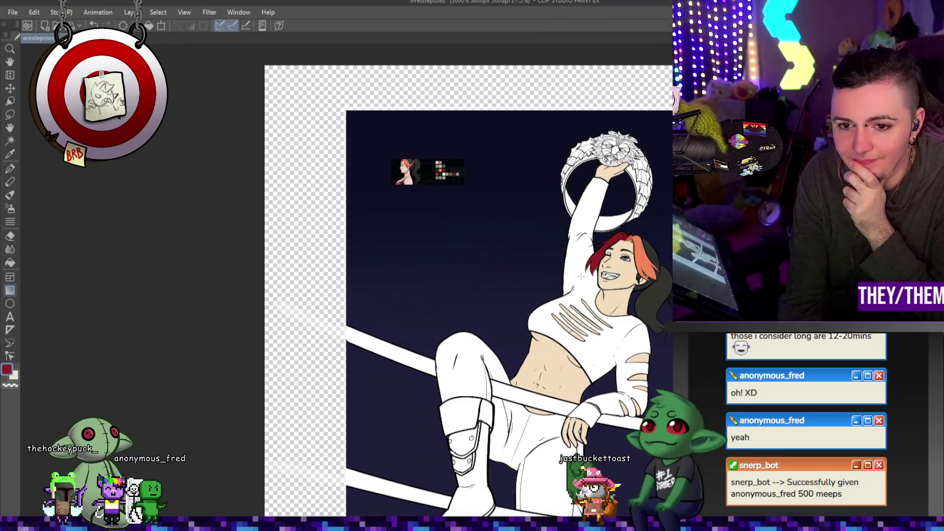
pyautogui.scroll(-2, 582, 276)
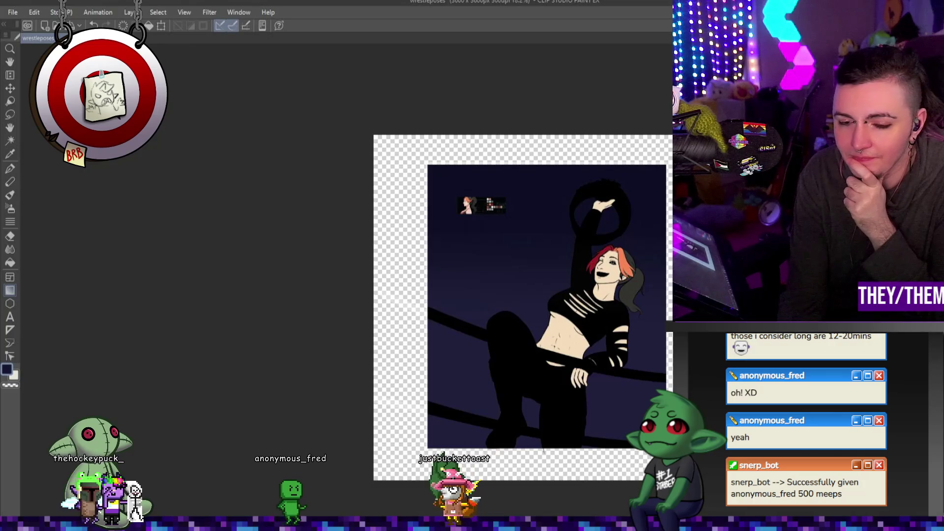
# - Recolour the black fills on the outfit, belt and ropes dark navy
pyautogui.click(611, 322)
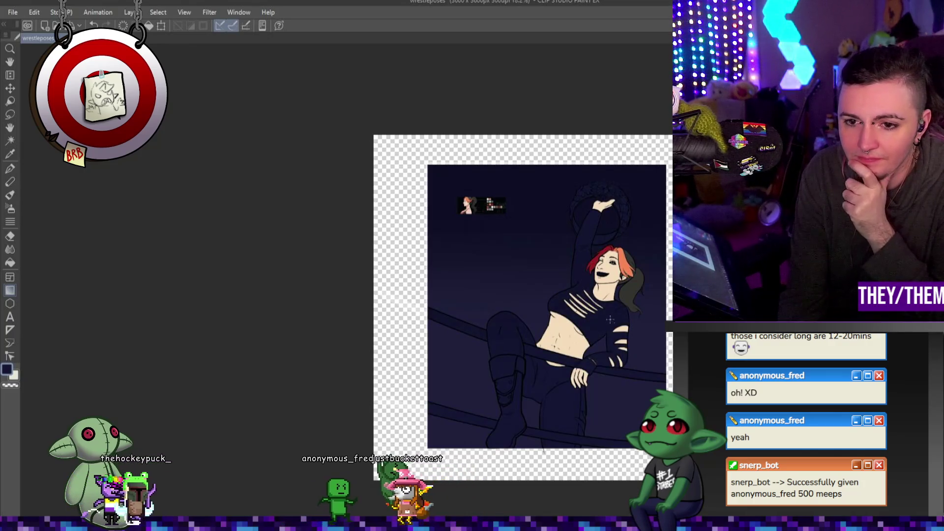
pyautogui.scroll(3, 611, 323)
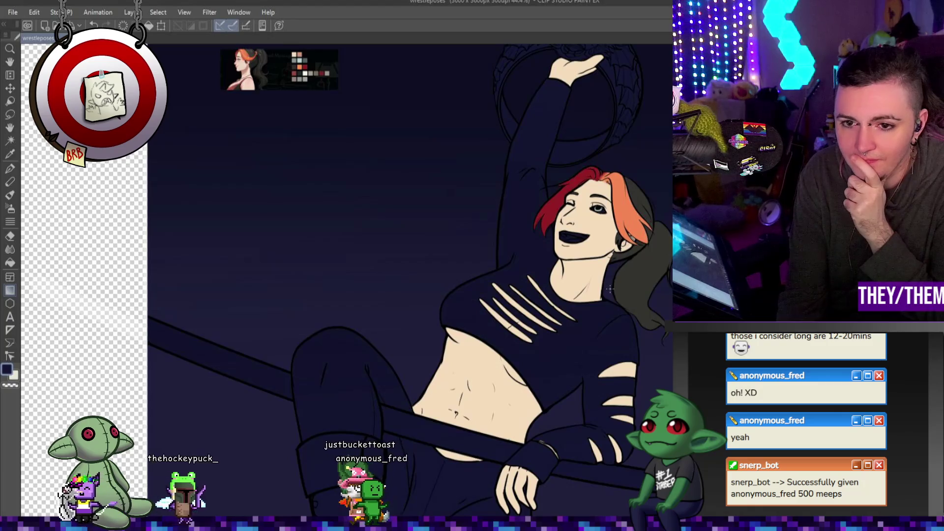
pyautogui.scroll(-2, 610, 289)
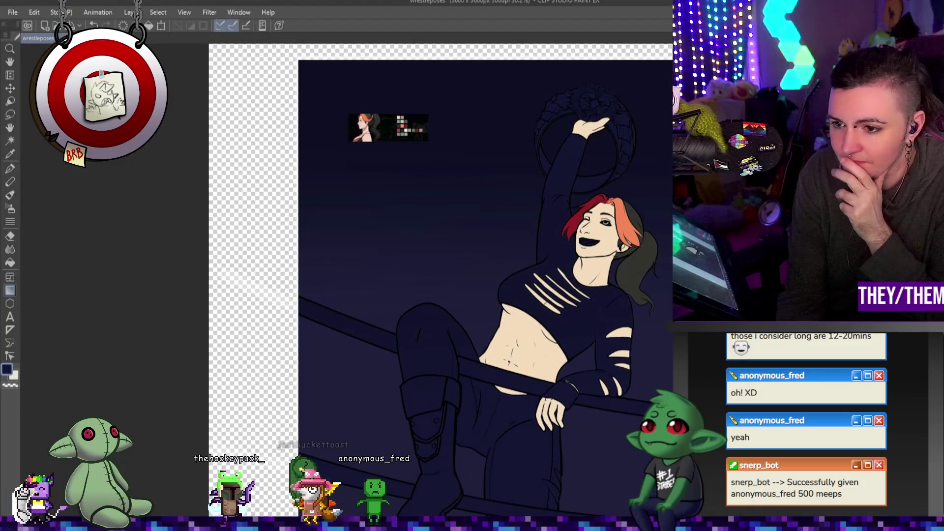
pyautogui.scroll(-3, 654, 319)
pyautogui.scroll(4, 608, 333)
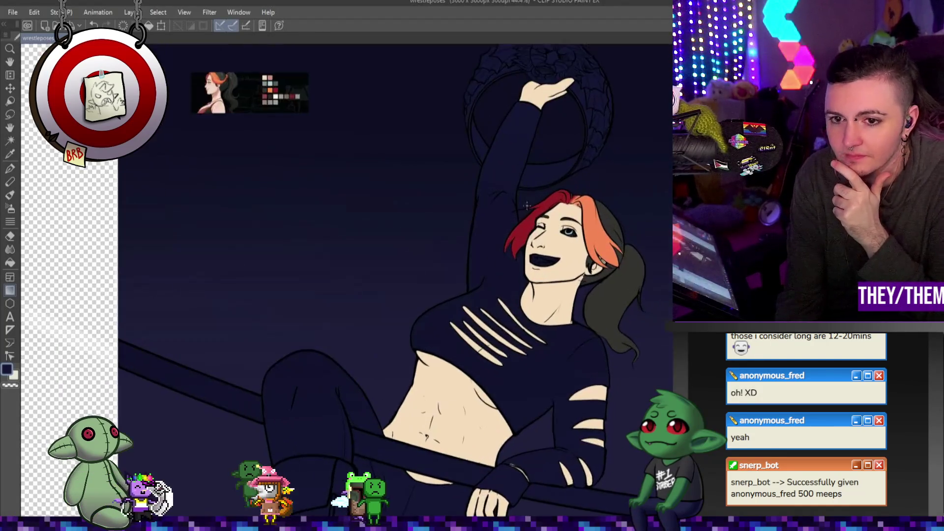
pyautogui.scroll(5, 559, 213)
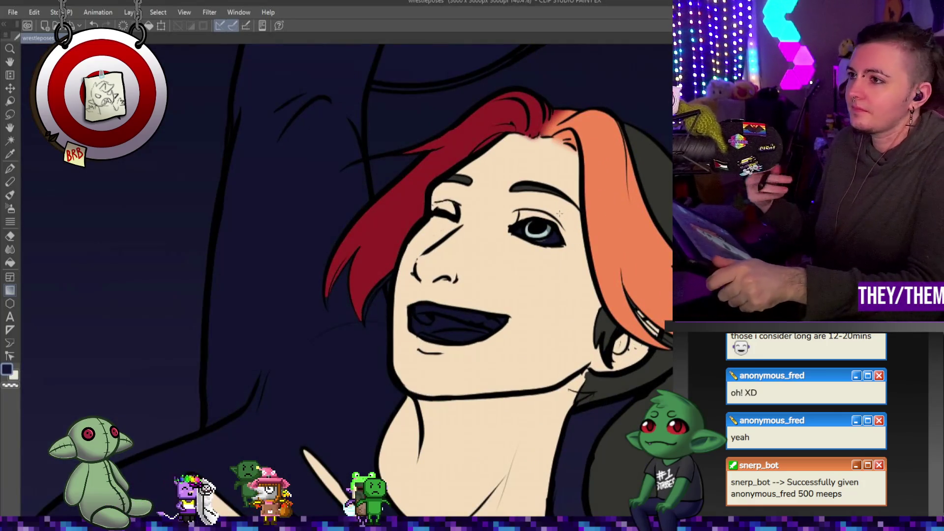
# - Select the Pen with white as the drawing colour and zoom in on the face
pyautogui.click(10, 168)
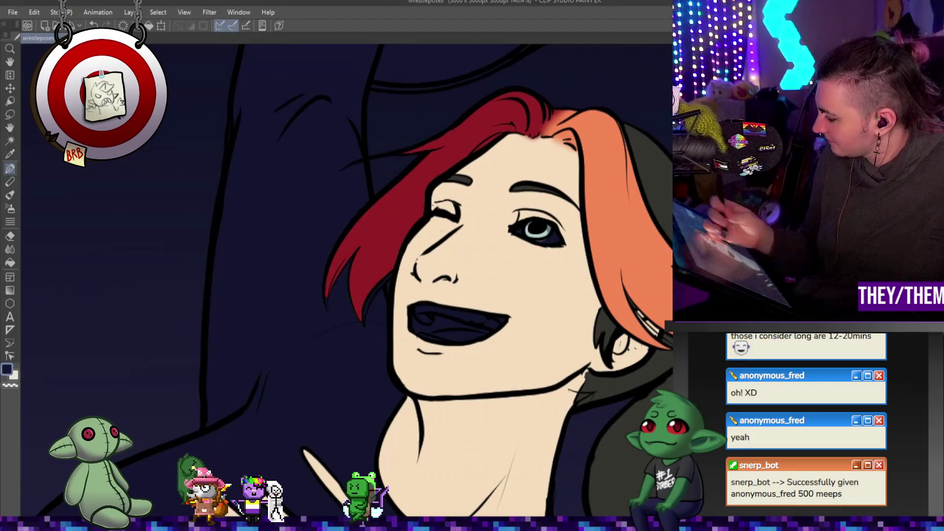
pyautogui.press('x')
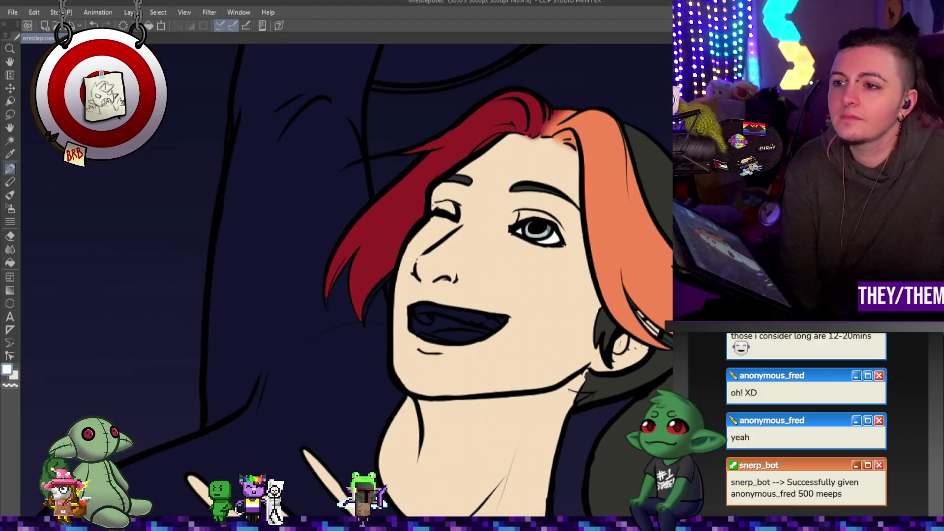
pyautogui.scroll(-5, 522, 138)
pyautogui.scroll(3, 290, 158)
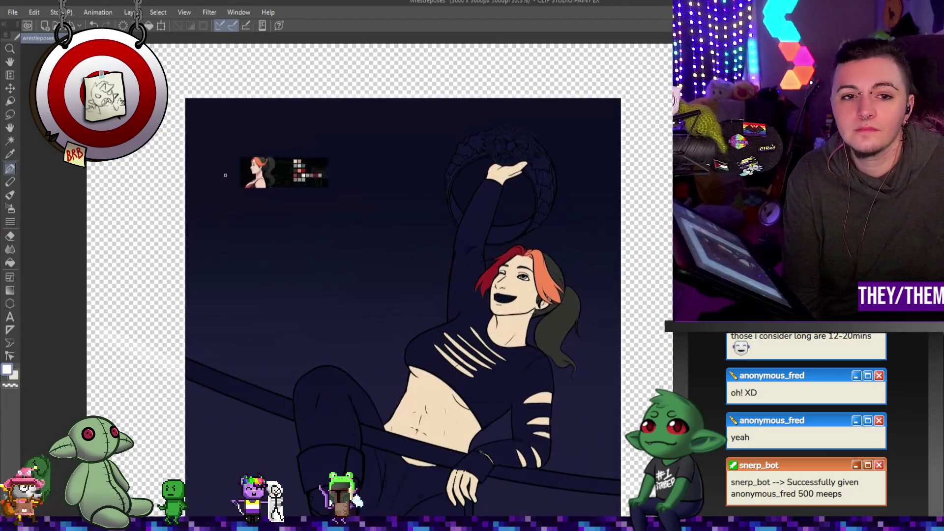
pyautogui.scroll(1, 290, 158)
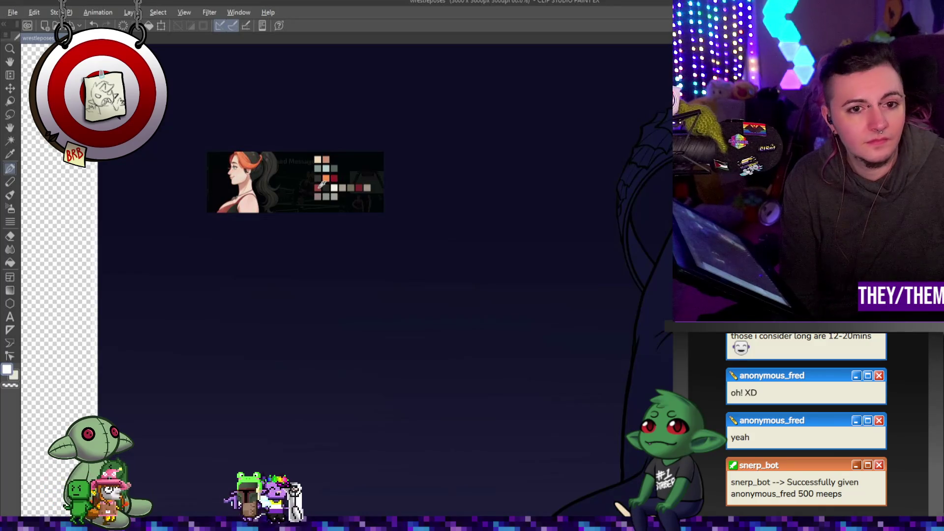
pyautogui.scroll(4, 332, 180)
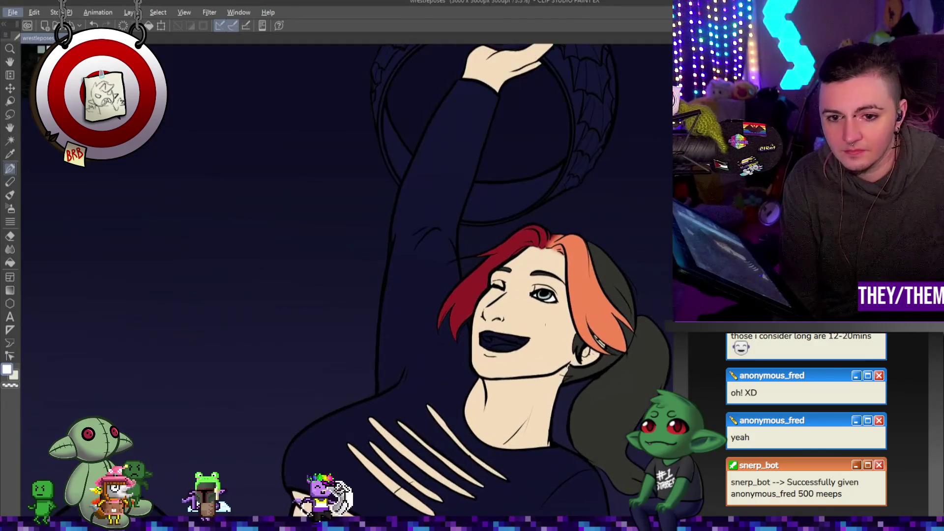
pyautogui.scroll(3, 423, 357)
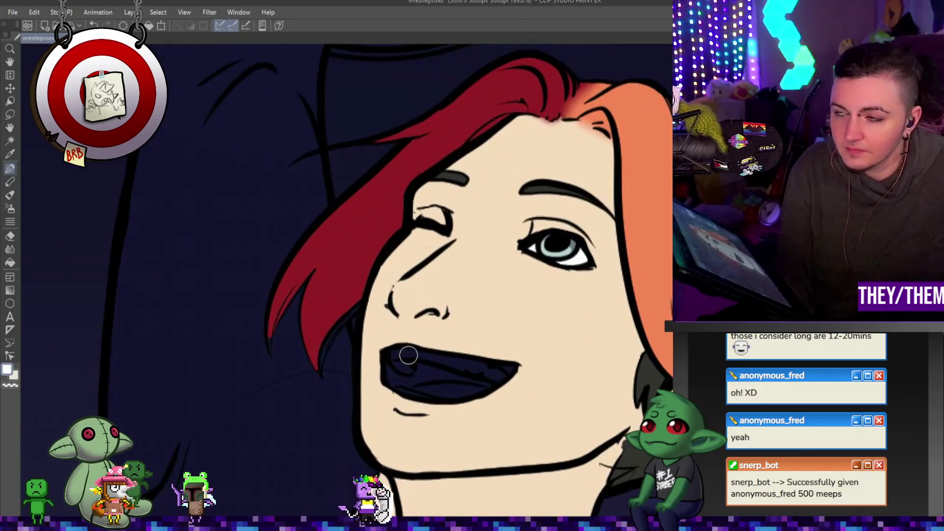
# - Paint white upper and lower teeth and a pink tongue inside the dark open mouth
pyautogui.moveTo(379, 357)
pyautogui.mouseDown()
pyautogui.moveTo(507, 371)
pyautogui.moveTo(440, 358)
pyautogui.mouseUp()
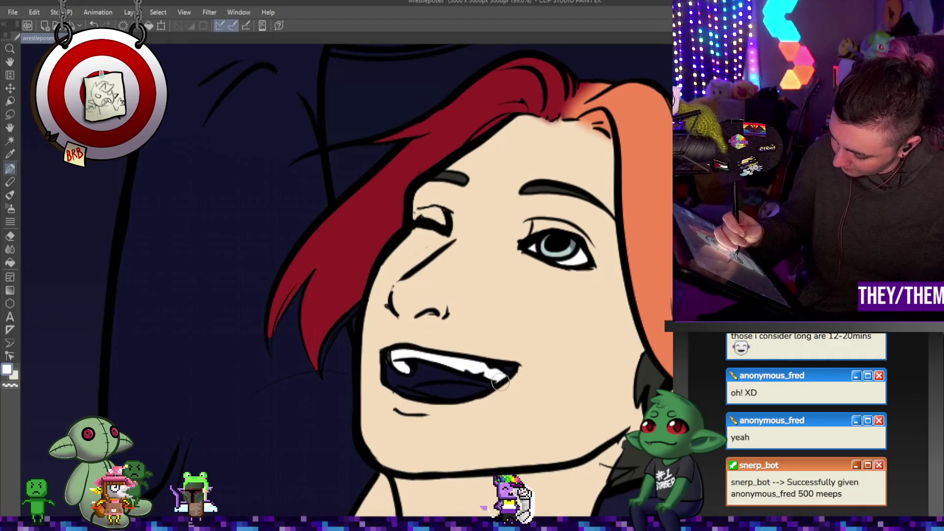
pyautogui.moveTo(397, 388); pyautogui.dragTo(435, 401)
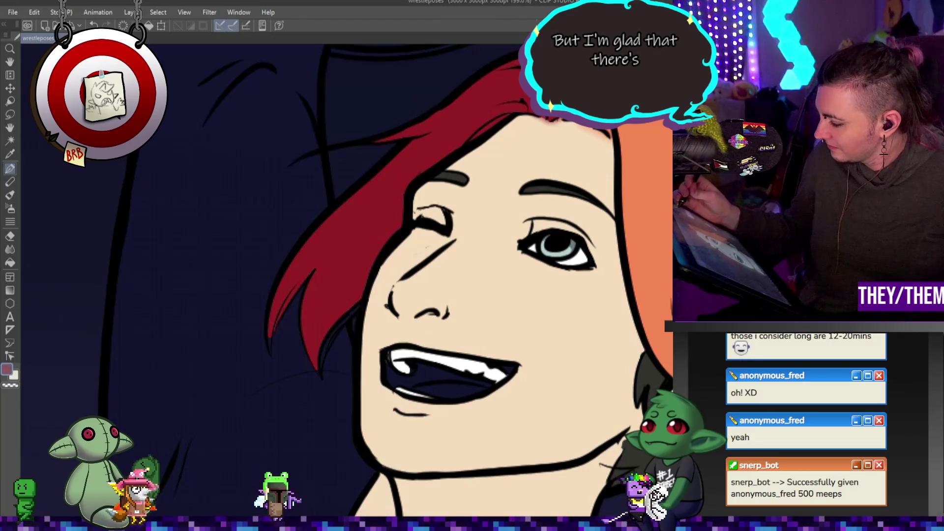
pyautogui.moveTo(439, 375)
pyautogui.mouseDown()
pyautogui.moveTo(415, 366)
pyautogui.moveTo(474, 382)
pyautogui.moveTo(397, 383)
pyautogui.mouseUp()
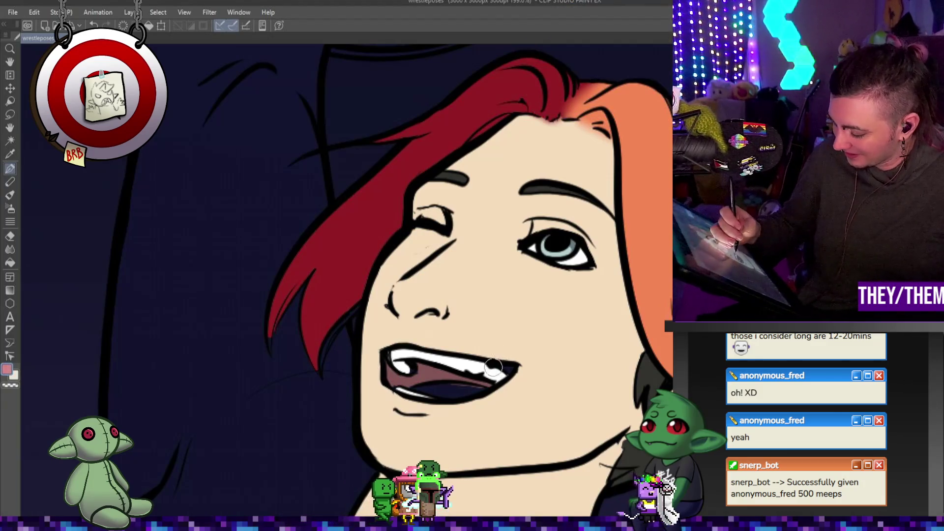
pyautogui.moveTo(424, 390); pyautogui.dragTo(473, 394)
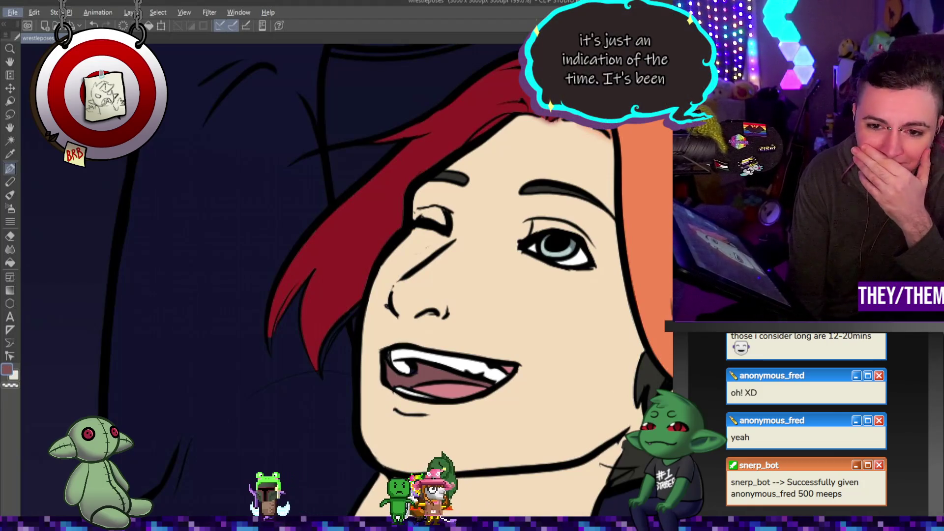
pyautogui.scroll(-5, 612, 247)
pyautogui.moveTo(613, 247); pyautogui.dragTo(601, 232)
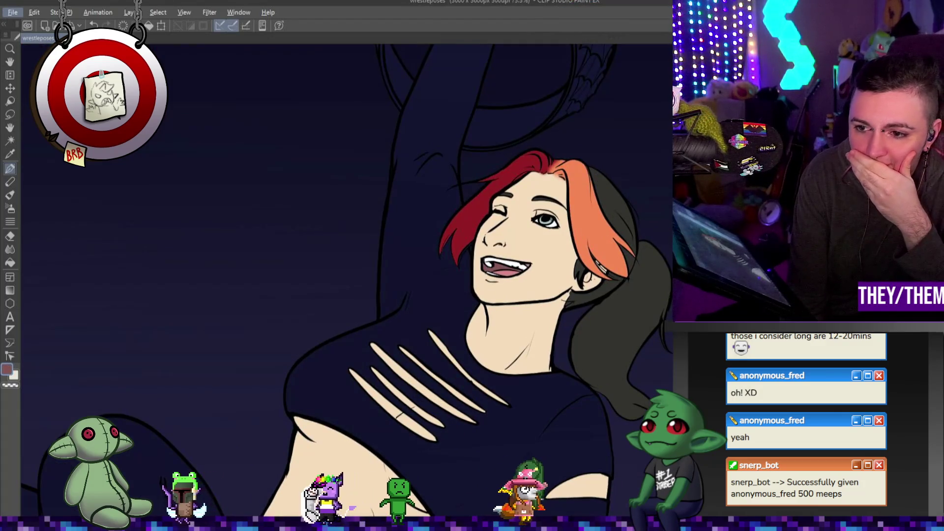
# - Hatch a dark shadow stroke under the jaw where it meets the neck, tilting the canvas view
pyautogui.scroll(5, 571, 288)
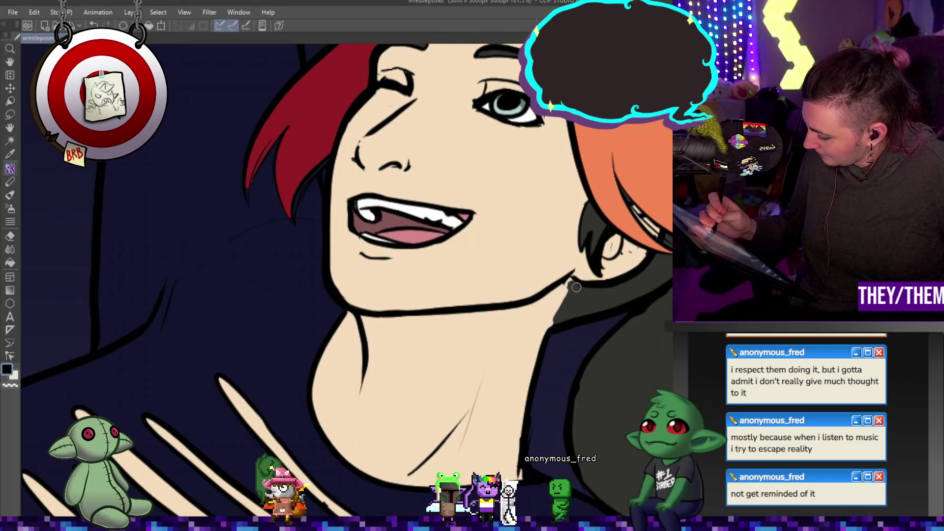
pyautogui.moveTo(566, 287); pyautogui.dragTo(552, 326)
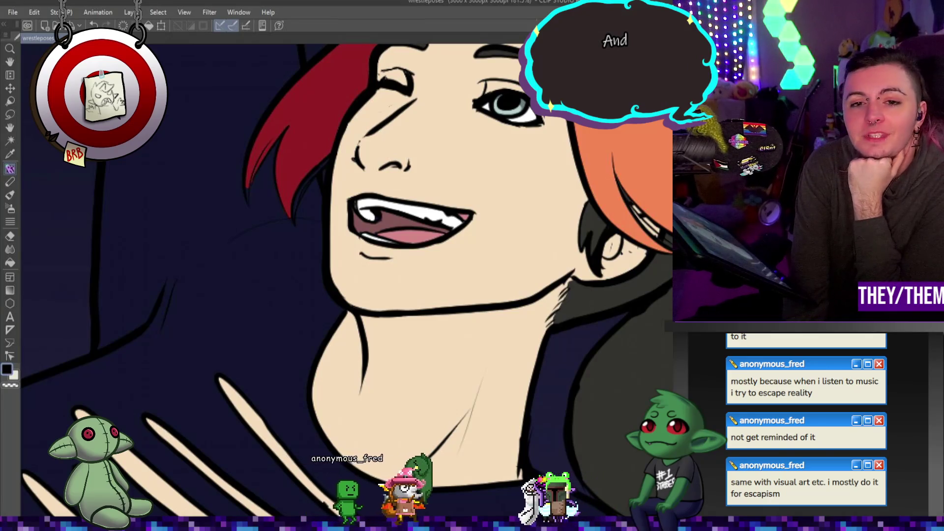
pyautogui.scroll(-2, 517, 196)
pyautogui.moveTo(516, 196); pyautogui.dragTo(580, 127)
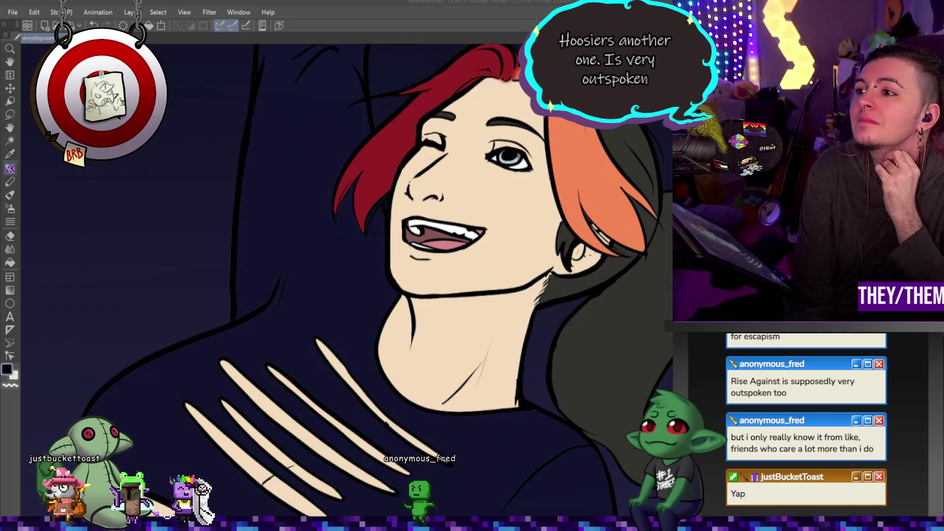
pyautogui.scroll(-3, 499, 261)
pyautogui.scroll(4, 506, 265)
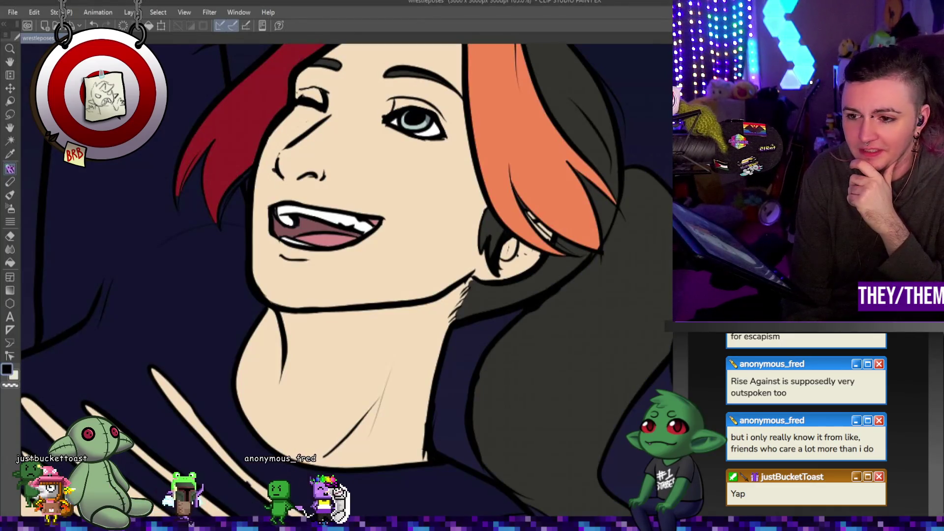
pyautogui.scroll(1, 639, 276)
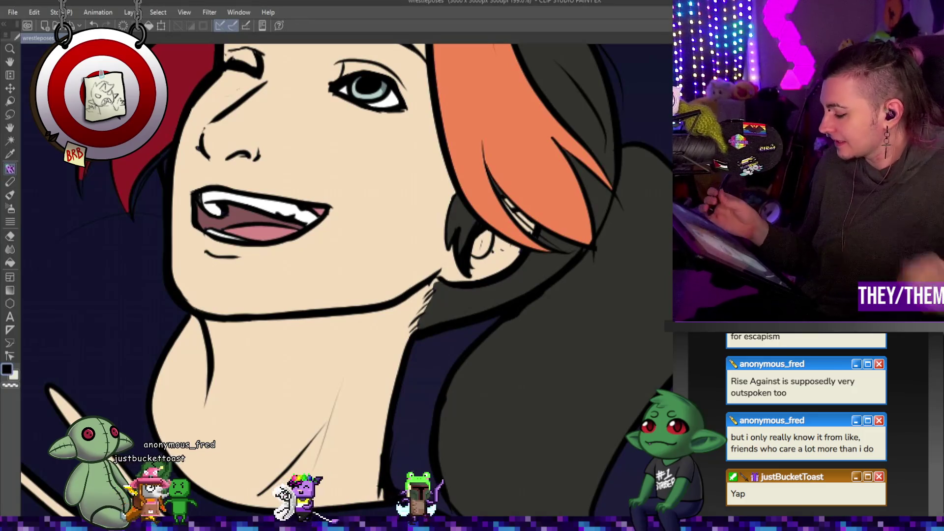
pyautogui.keyDown('alt'); pyautogui.click(480, 263); pyautogui.keyUp('alt')
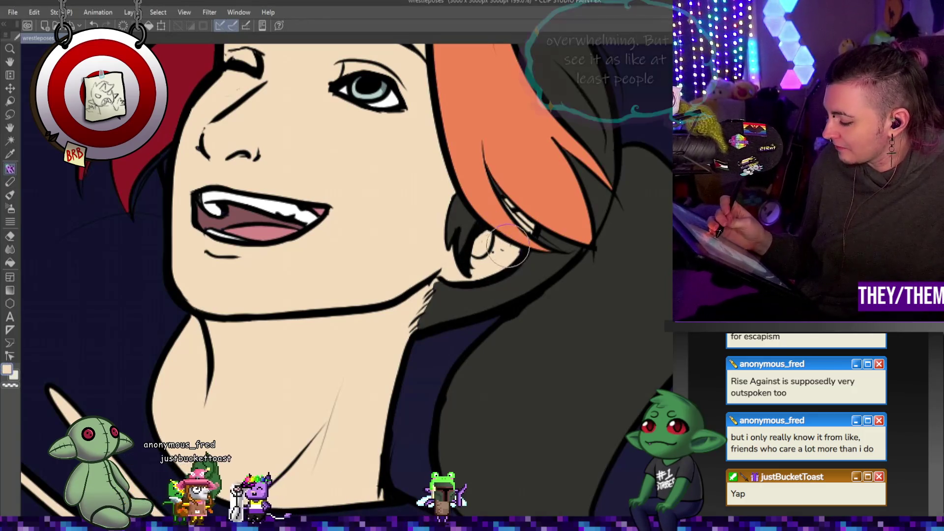
pyautogui.moveTo(480, 256)
pyautogui.mouseDown()
pyautogui.moveTo(492, 244)
pyautogui.moveTo(475, 259)
pyautogui.mouseUp()
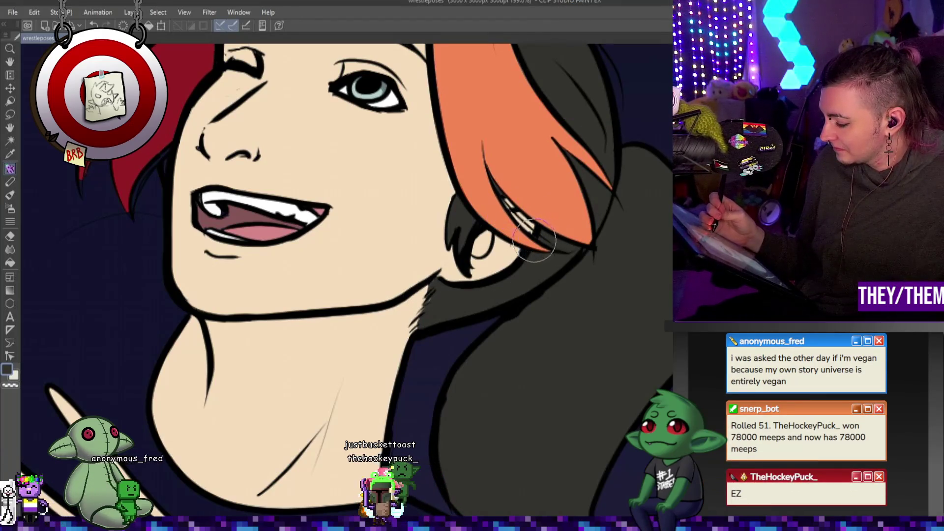
pyautogui.keyDown('alt'); pyautogui.click(517, 255); pyautogui.keyUp('alt')
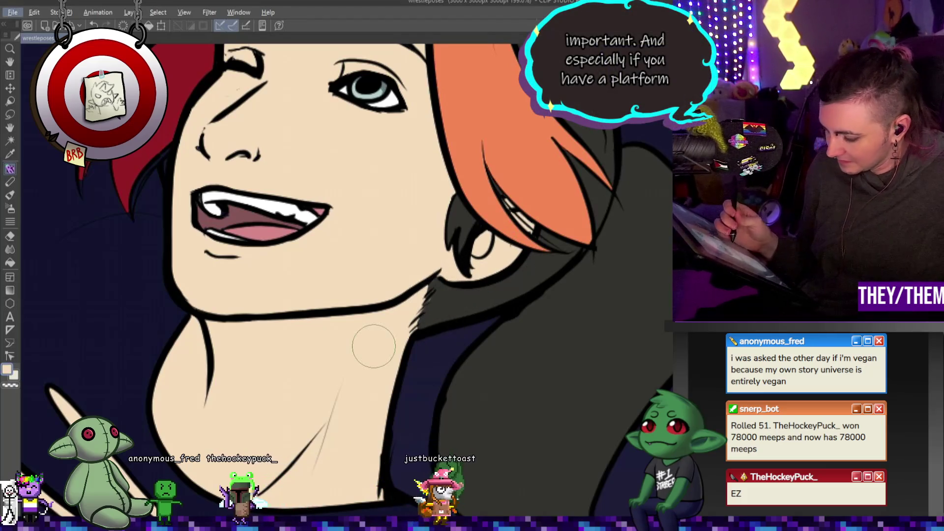
pyautogui.click(10, 250)
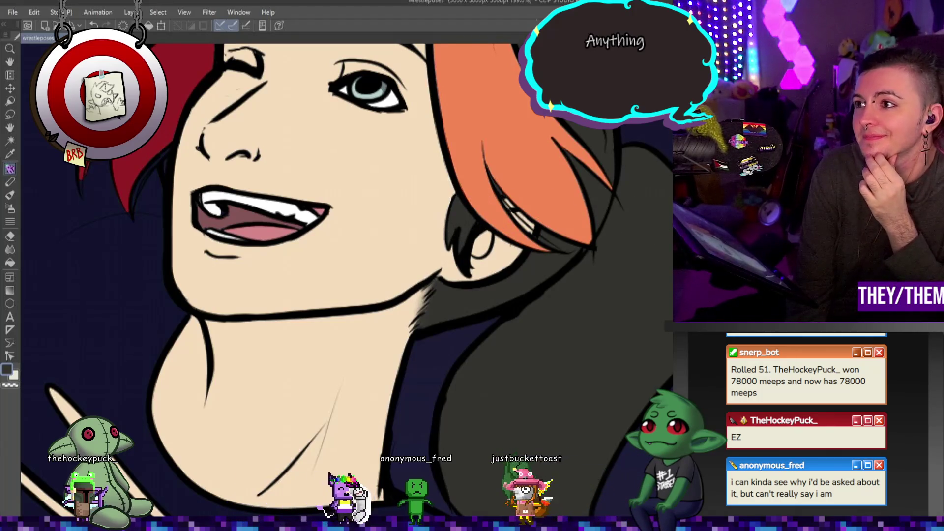
pyautogui.scroll(-3, 543, 170)
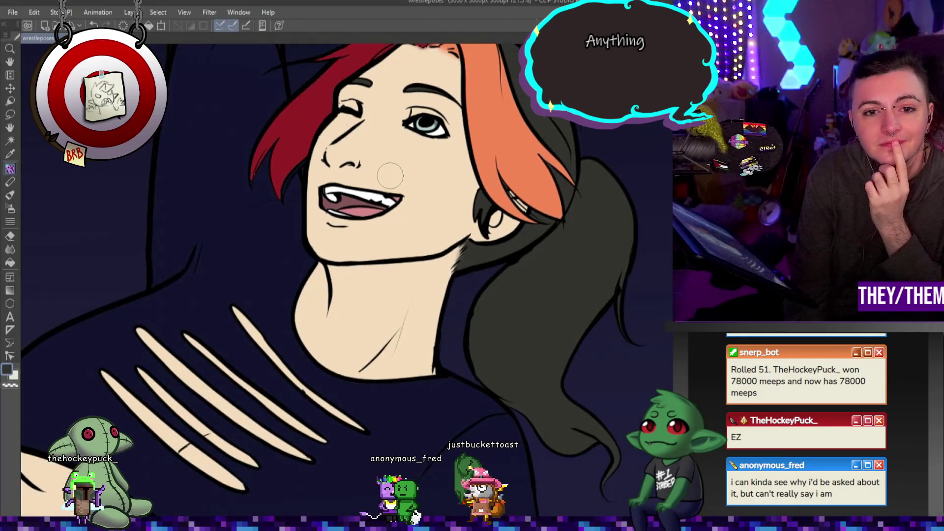
pyautogui.scroll(-5, 390, 174)
pyautogui.scroll(6, 401, 319)
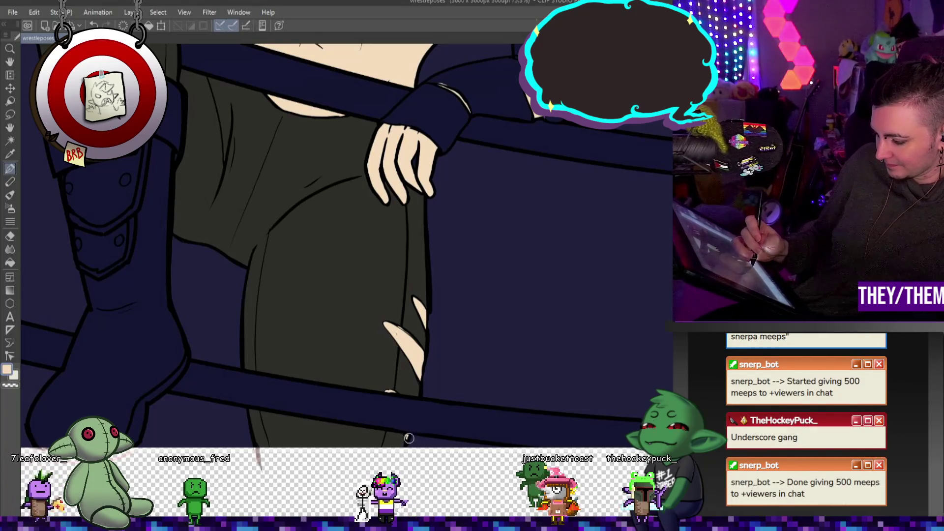
pyautogui.moveTo(406, 436); pyautogui.dragTo(407, 444)
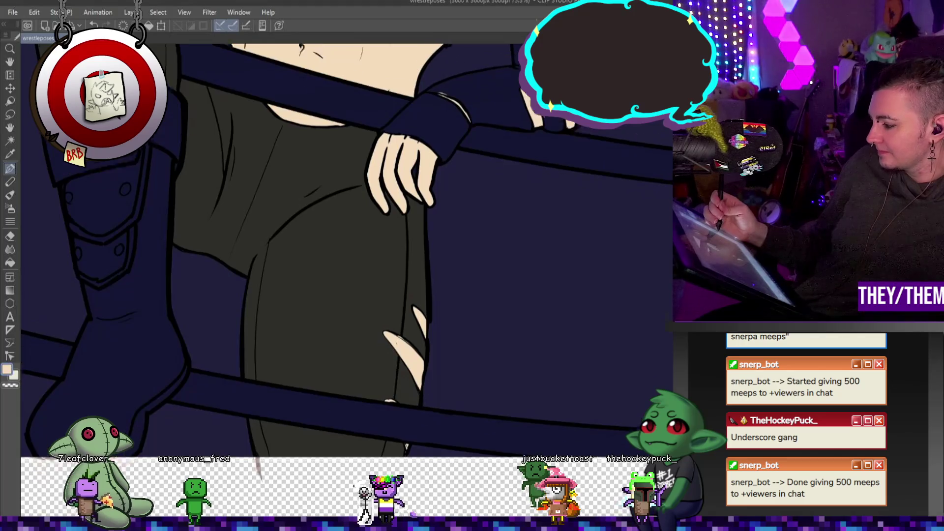
pyautogui.scroll(5, 406, 444)
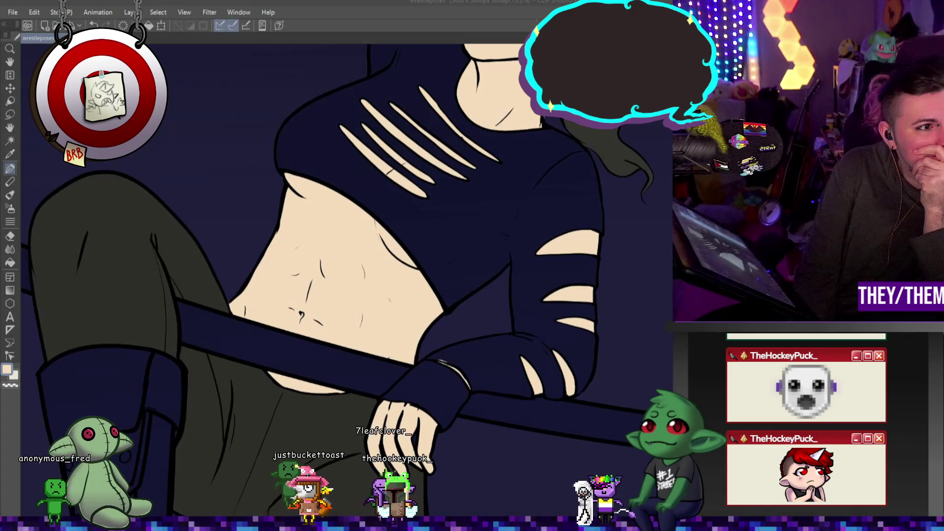
pyautogui.scroll(-5, 312, 315)
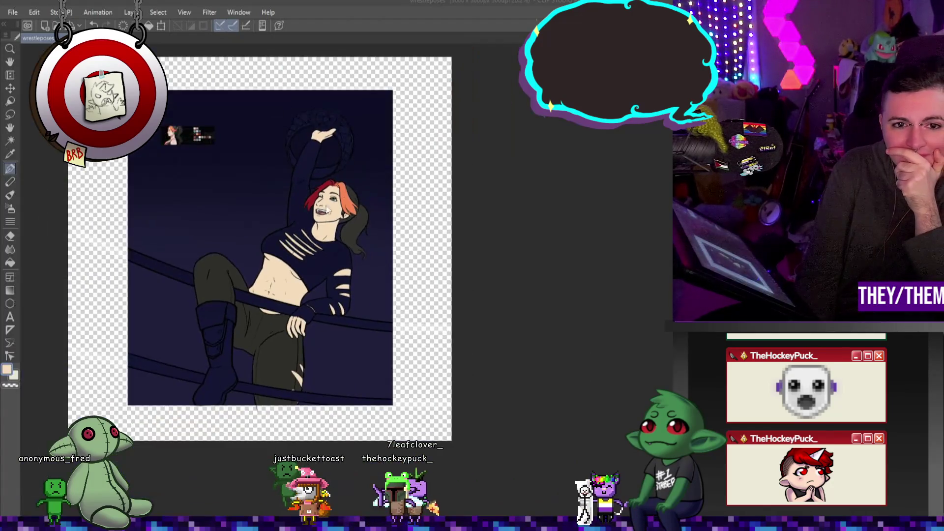
# - Check under the shirt fill with undo/redo, then refill the crop top in a darker near-black colour
pyautogui.scroll(3, 311, 315)
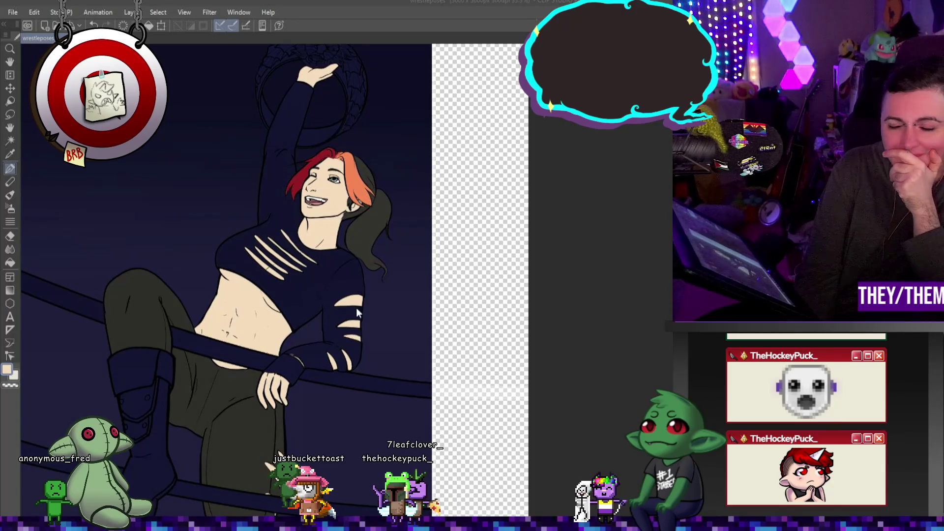
pyautogui.scroll(1, 352, 314)
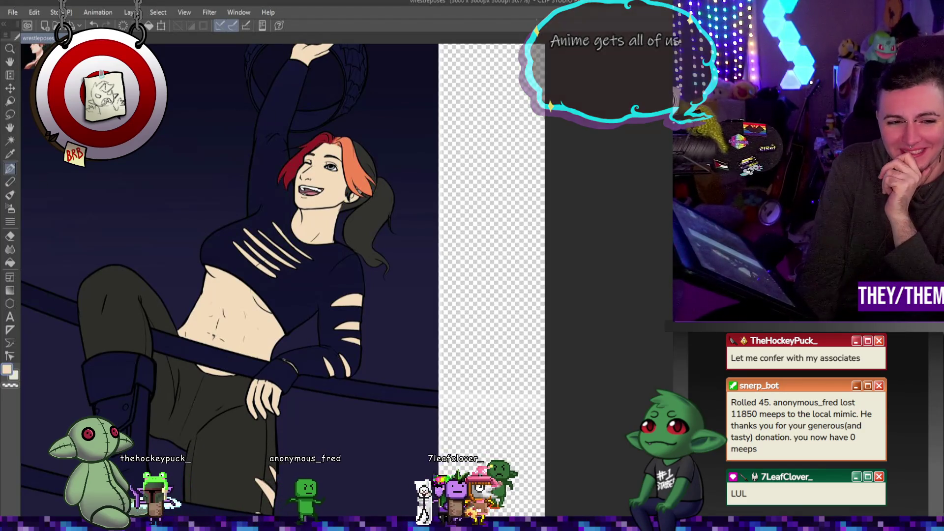
pyautogui.scroll(-5, 240, 176)
pyautogui.scroll(4, 240, 175)
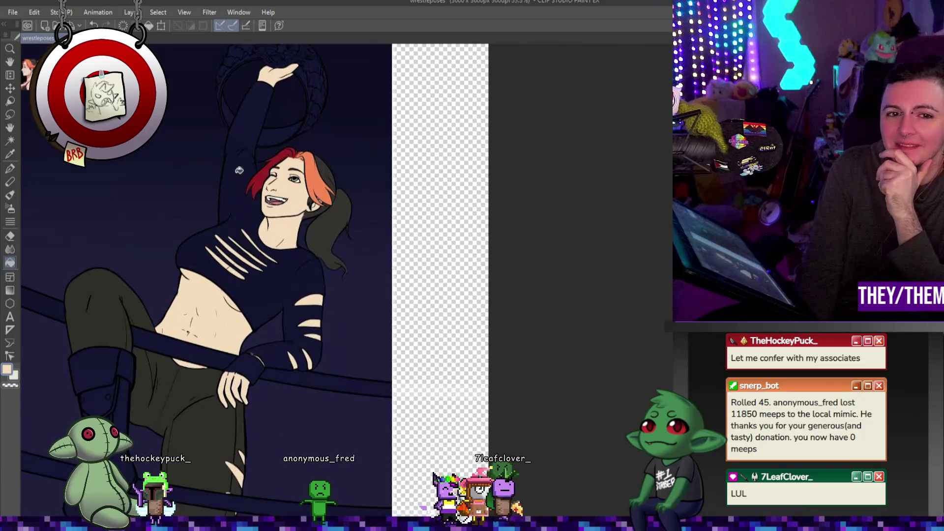
pyautogui.hotkey('ctrl', 'z')
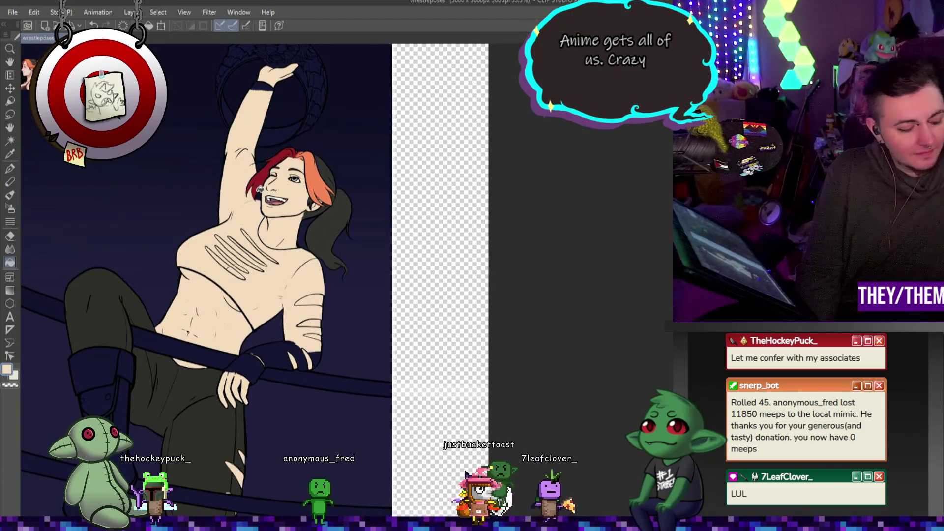
pyautogui.hotkey('ctrl', 'y')
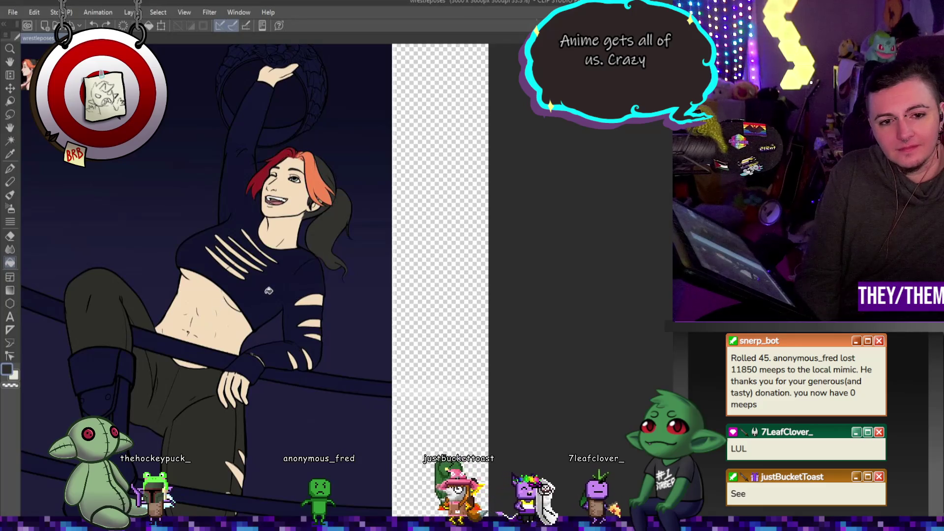
pyautogui.hotkey('ctrl', 'y')
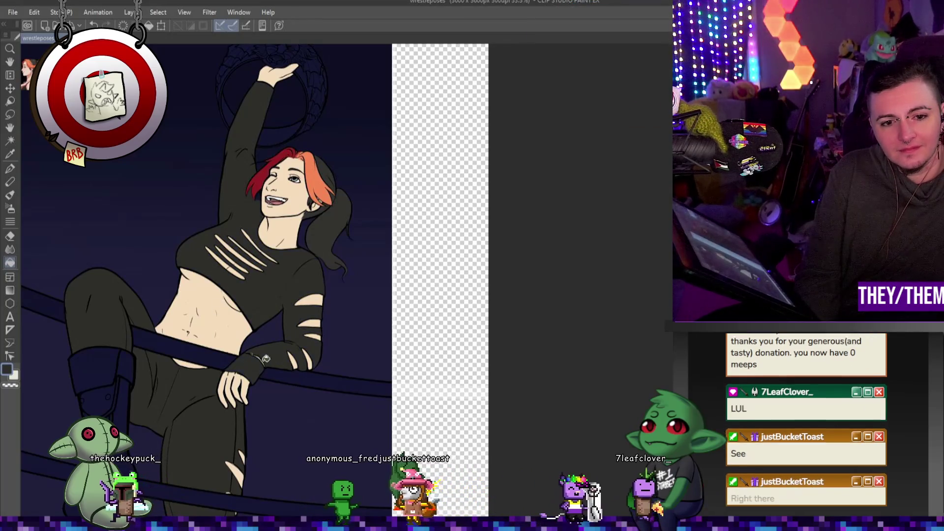
pyautogui.scroll(-1, 261, 361)
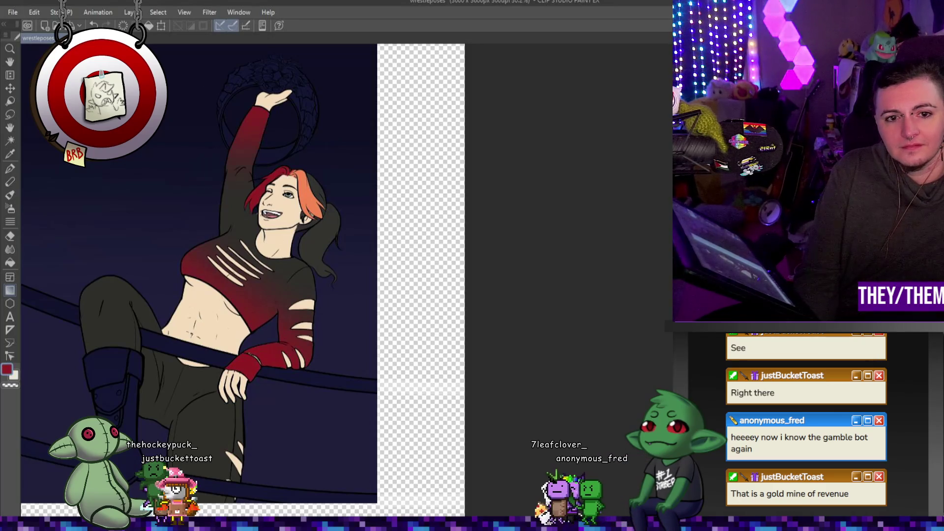
# - Zoom out to the whole canvas, with the studded belt and slashed crop top references beside it
pyautogui.scroll(-2, 248, 210)
pyautogui.scroll(-3, 205, 294)
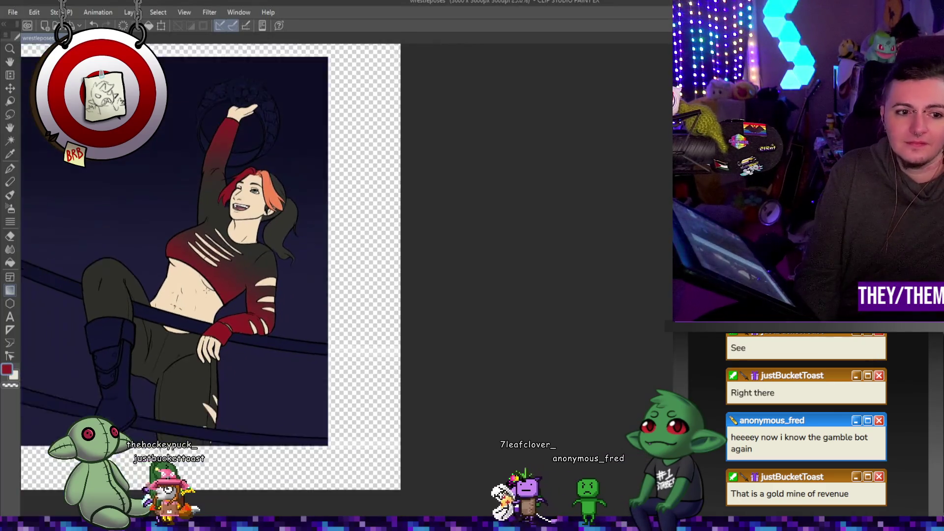
pyautogui.scroll(4, 320, 202)
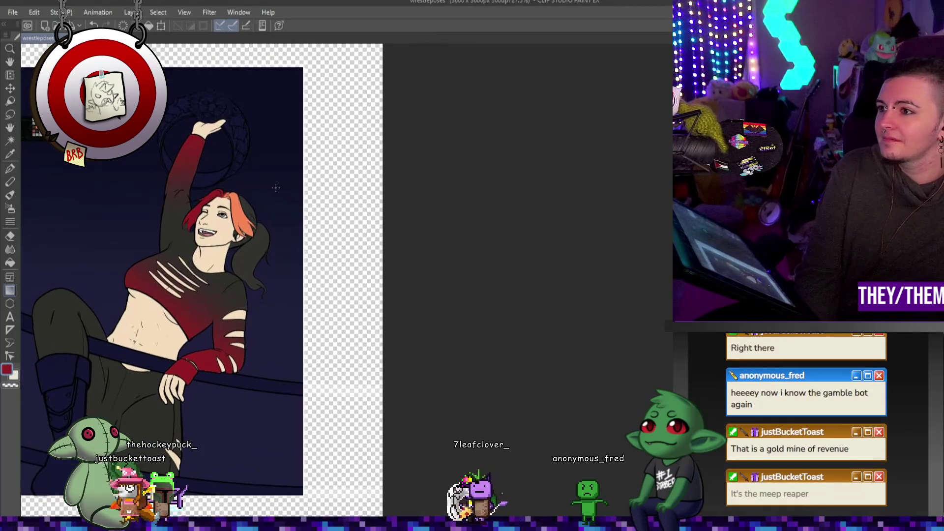
pyautogui.scroll(-3, 263, 198)
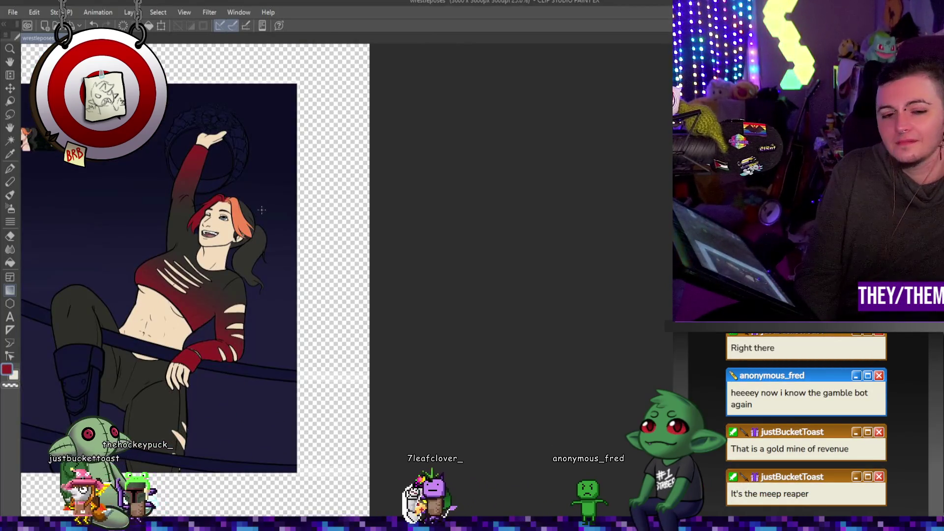
pyautogui.scroll(2, 244, 208)
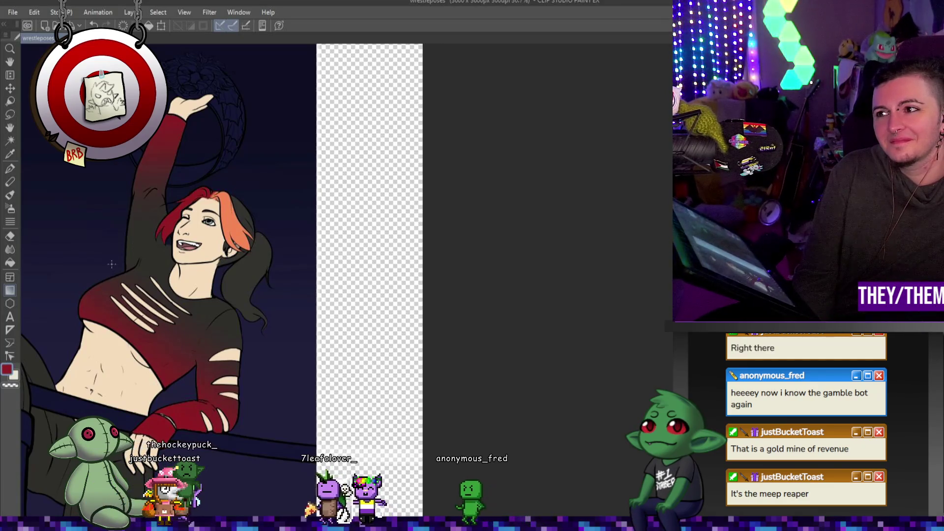
pyautogui.scroll(-3, 133, 236)
pyautogui.scroll(4, 133, 236)
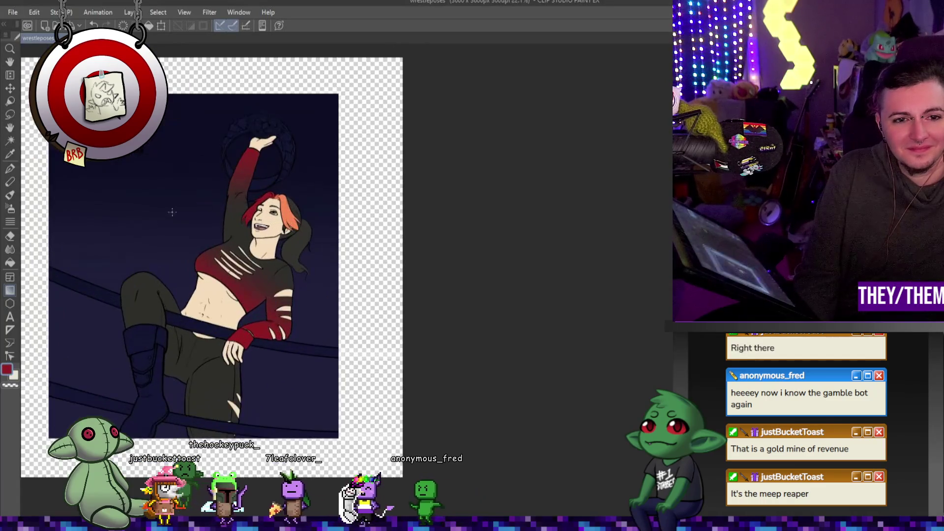
pyautogui.scroll(2, 52, 119)
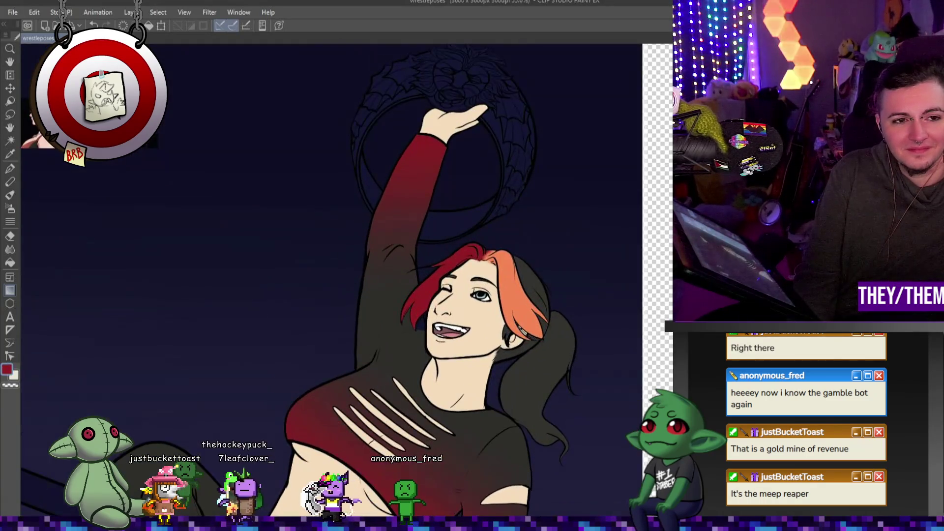
pyautogui.scroll(-2, 216, 168)
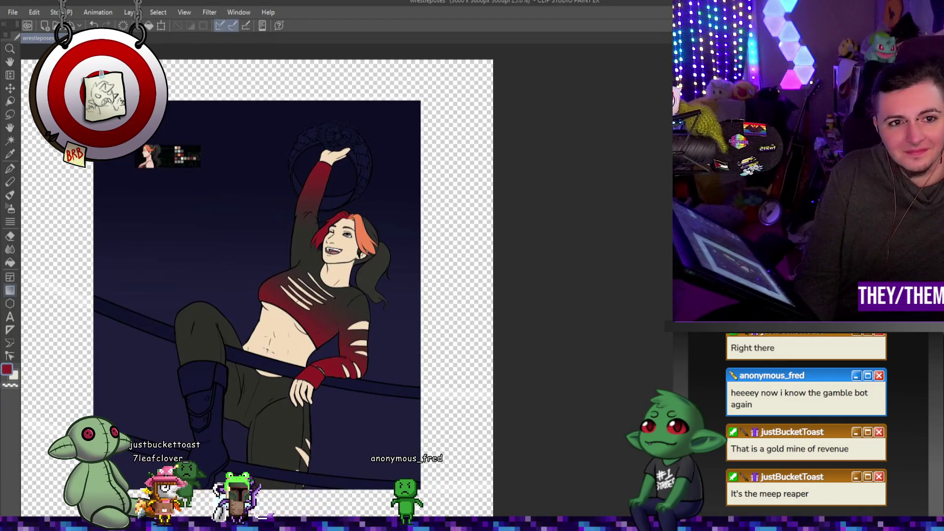
pyautogui.scroll(3, 218, 109)
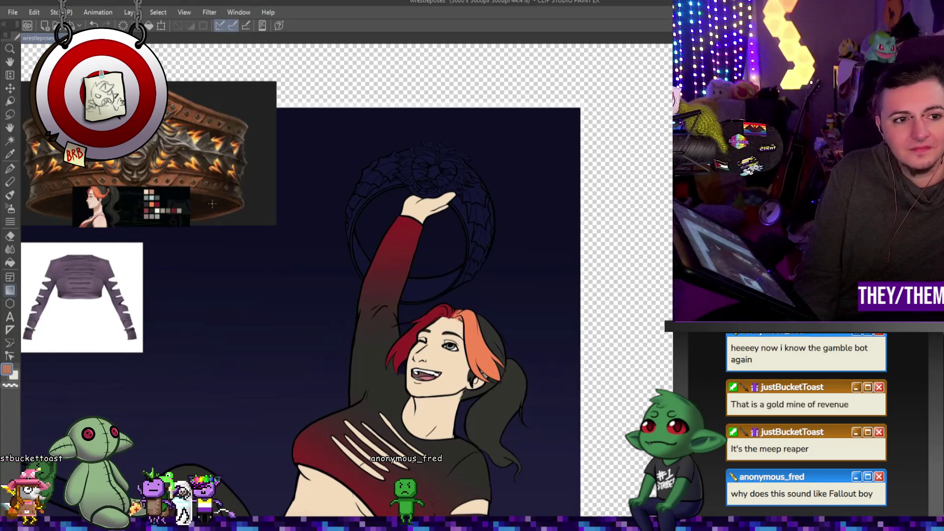
# - Fill the belt band's lower-inner, right-side and lower-left segments with bronze
pyautogui.click(10, 263)
pyautogui.scroll(1, 532, 217)
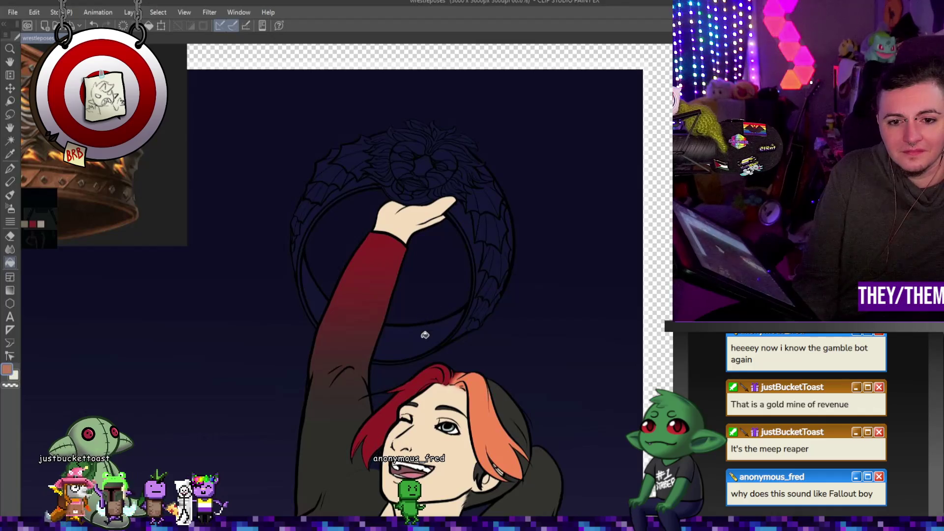
pyautogui.click(424, 333)
pyautogui.click(481, 249)
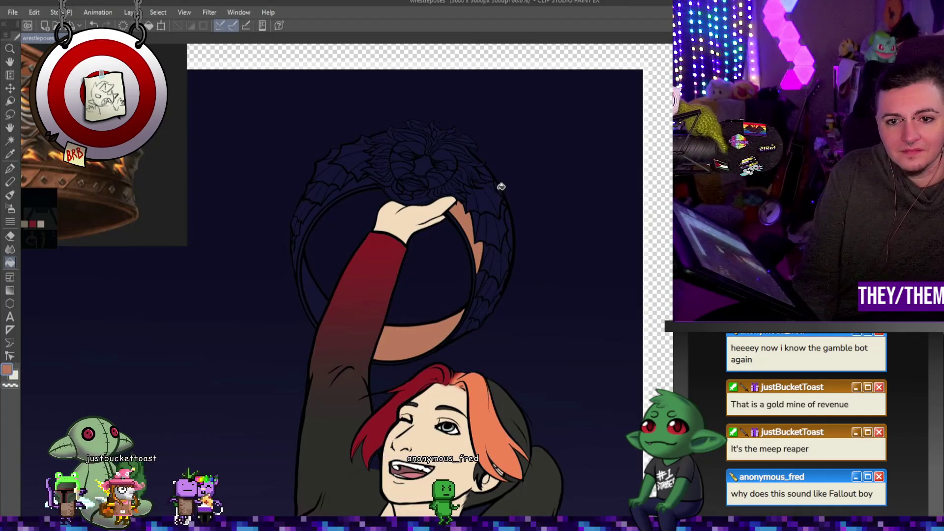
pyautogui.click(510, 219)
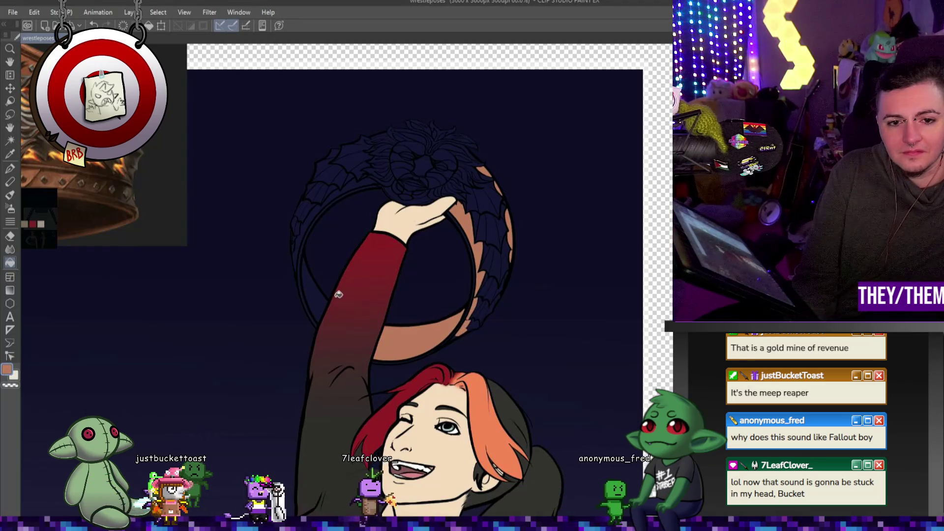
pyautogui.click(317, 277)
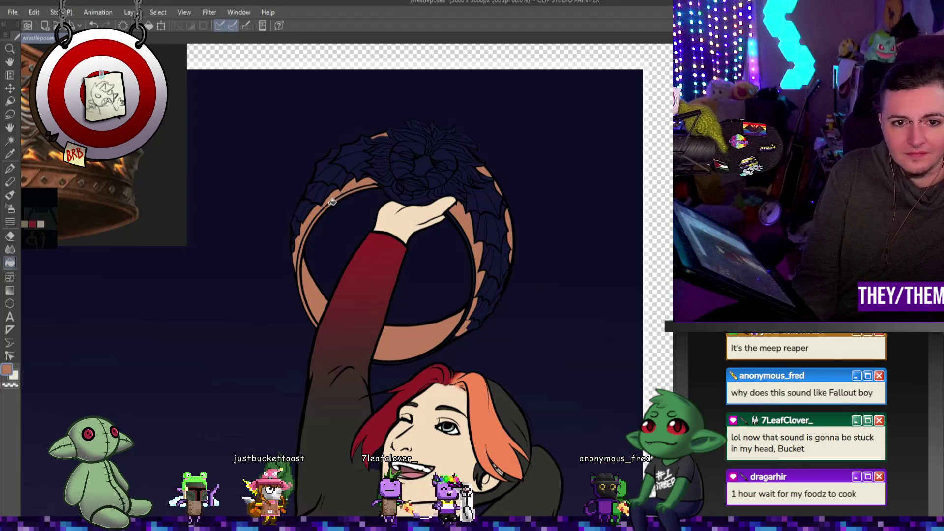
pyautogui.scroll(3, 344, 192)
pyautogui.scroll(2, 344, 192)
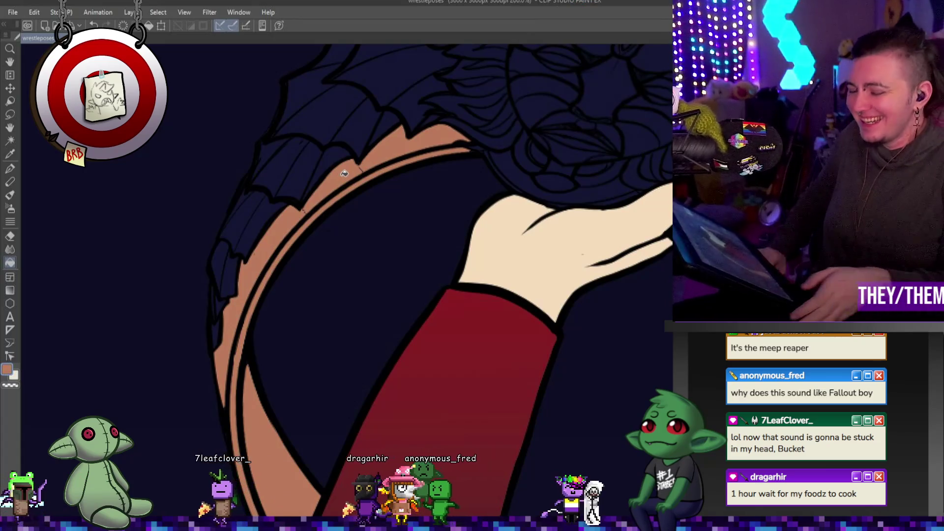
pyautogui.click(10, 168)
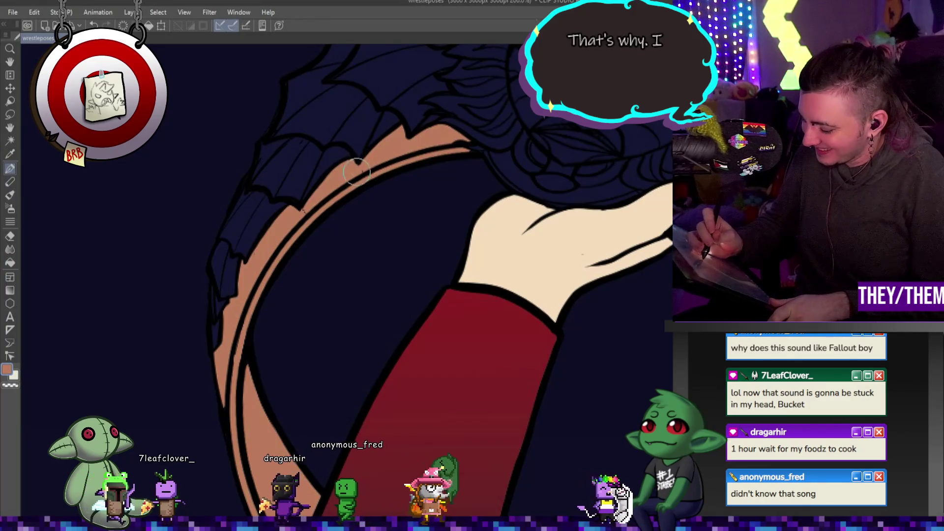
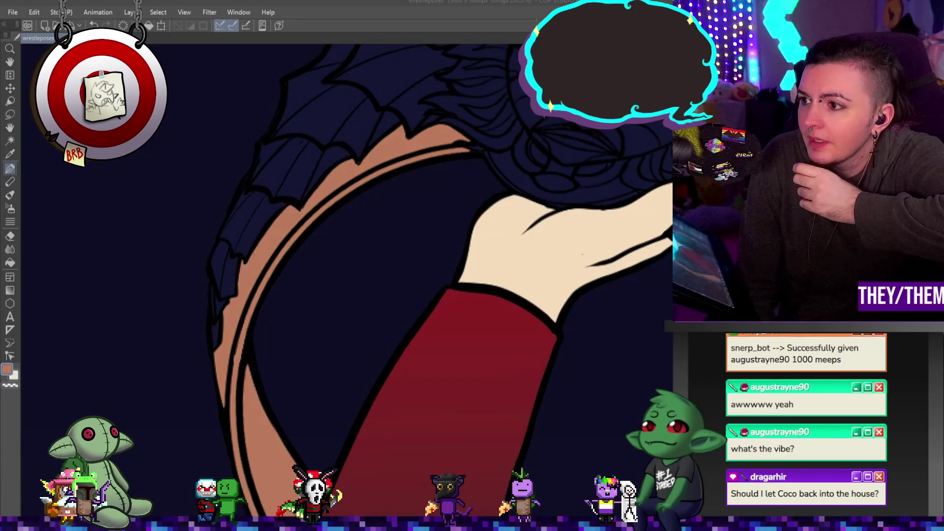
# - Drag the Microscape browser tab out so its game window sits over the Clip Studio canvas
pyautogui.moveTo(943, 237)
pyautogui.mouseDown()
pyautogui.moveTo(742, 230)
pyautogui.moveTo(450, 130)
pyautogui.moveTo(407, 77)
pyautogui.moveTo(279, 12)
pyautogui.moveTo(278, 21)
pyautogui.mouseUp()
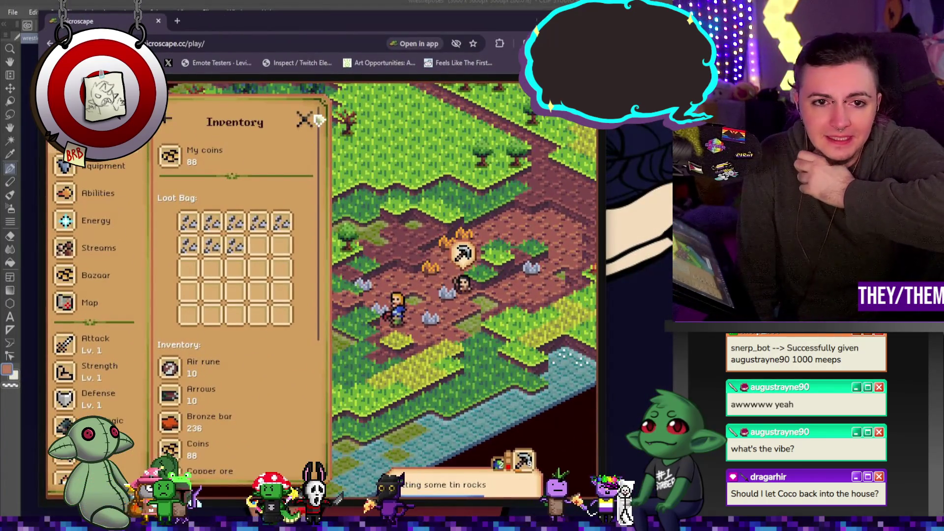
# - Start the Microscape character mining a tin rock, then minimise the game window
pyautogui.scroll(-4, 241, 313)
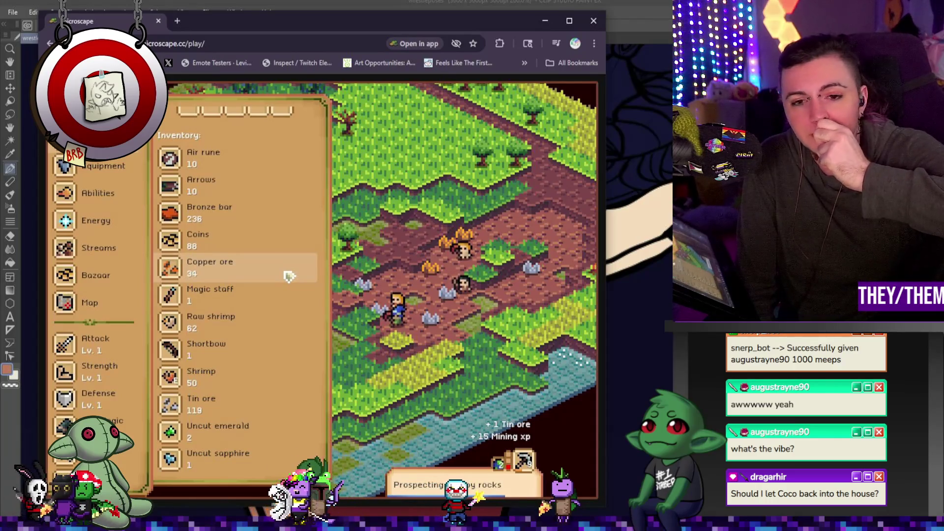
pyautogui.click(435, 292)
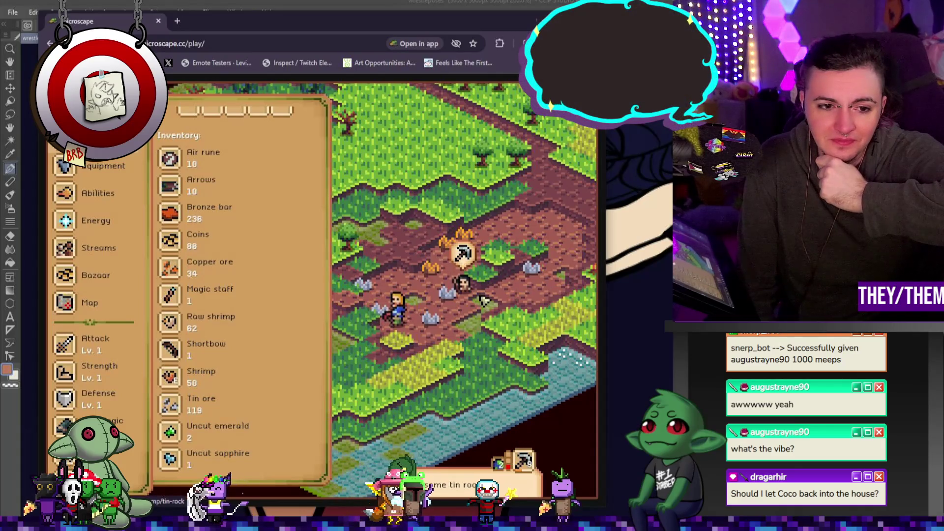
pyautogui.press('super+Down')
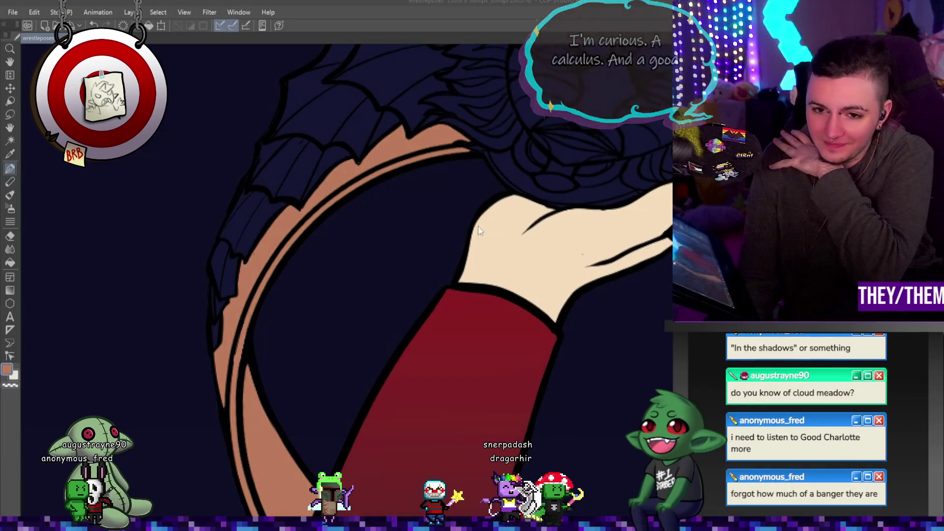
# - Fill three wing segments with grey, then undo all three fills
pyautogui.scroll(-5, 476, 227)
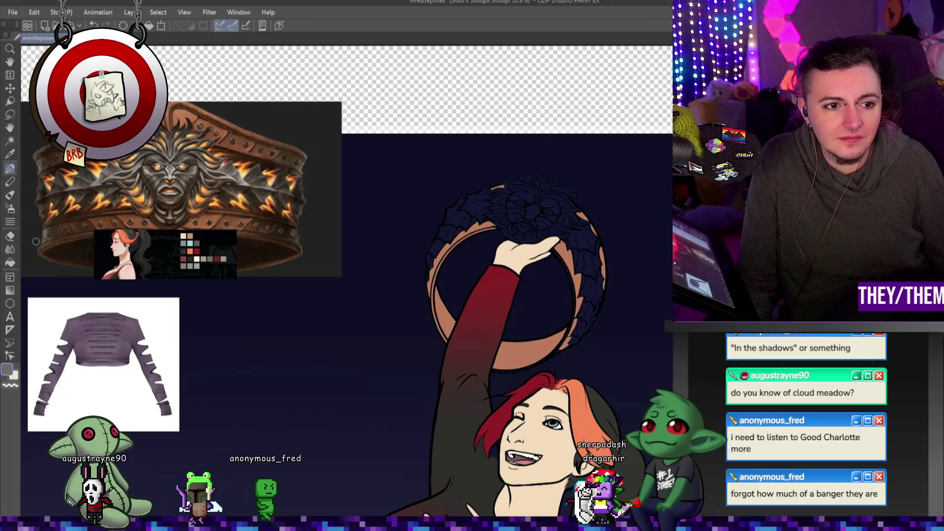
pyautogui.scroll(2, 634, 220)
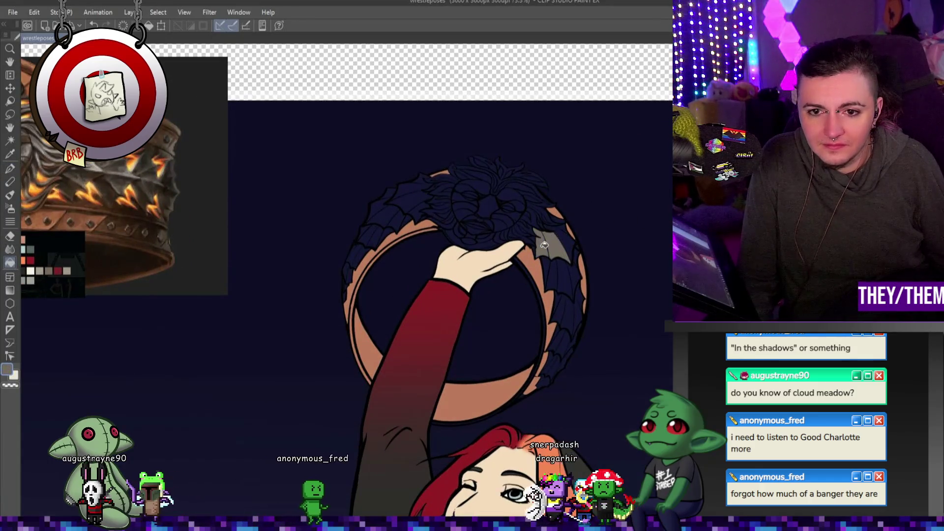
pyautogui.scroll(3, 569, 235)
pyautogui.click(541, 216)
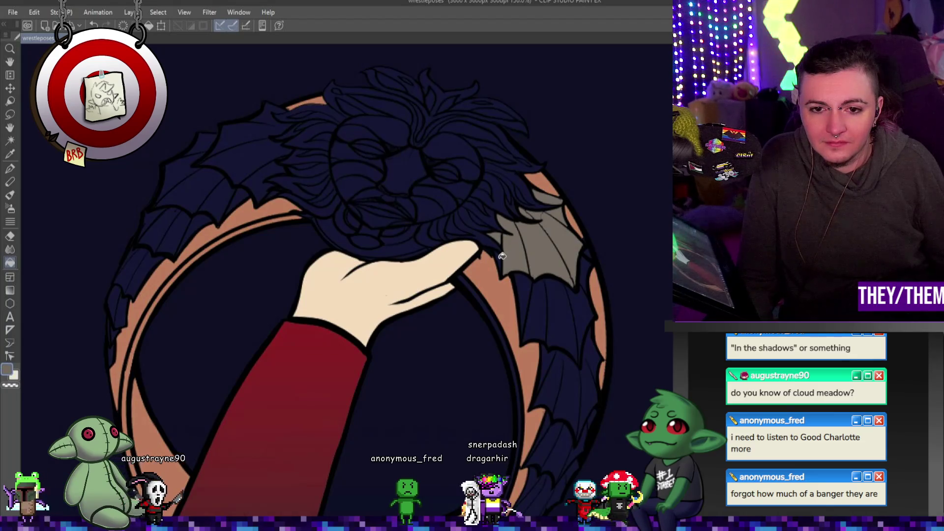
pyautogui.click(536, 298)
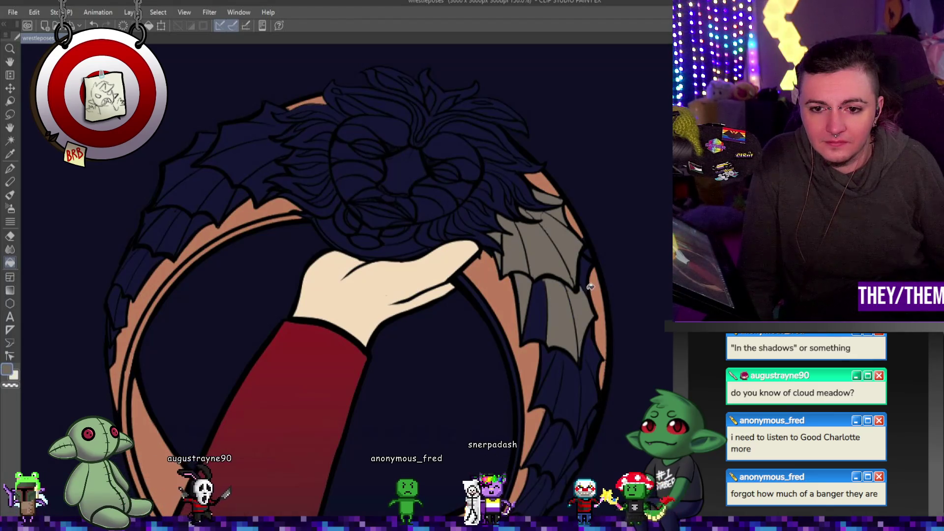
pyautogui.click(537, 308)
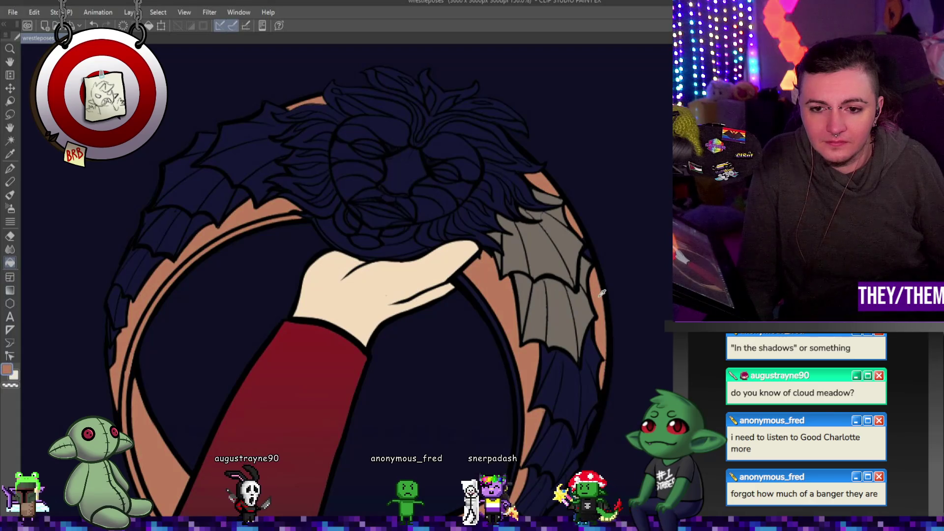
pyautogui.hotkey('ctrl', 'z')
pyautogui.hotkey('ctrl', 'z')
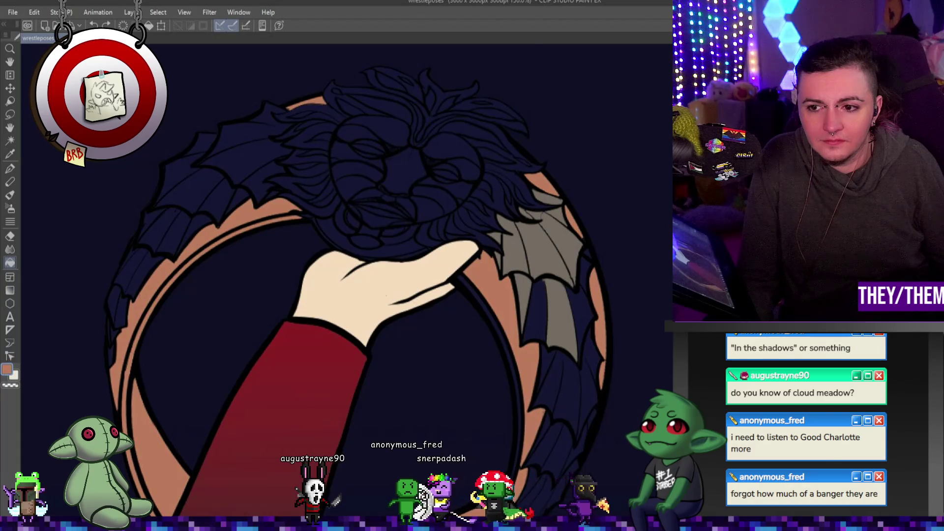
pyautogui.hotkey('ctrl', 'z')
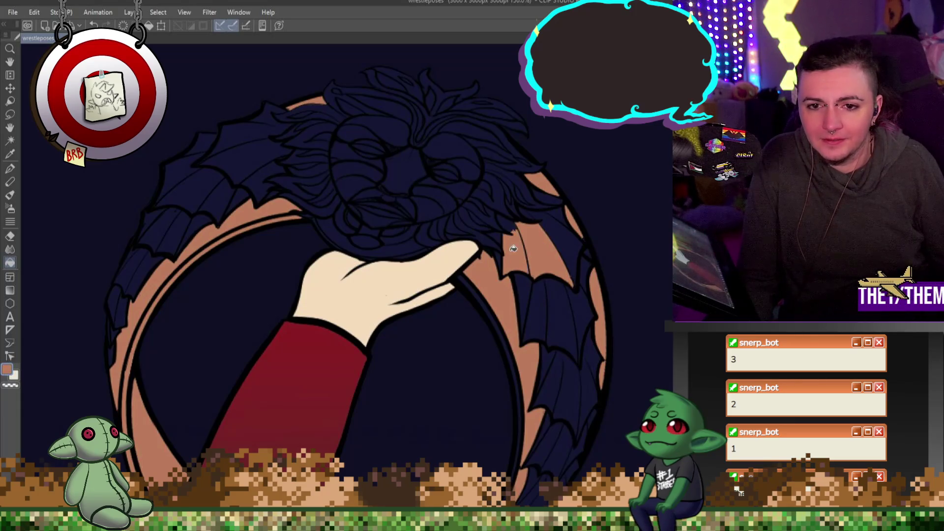
# - Swap colours and fill the wing panel beside the hand grey
pyautogui.press('c')
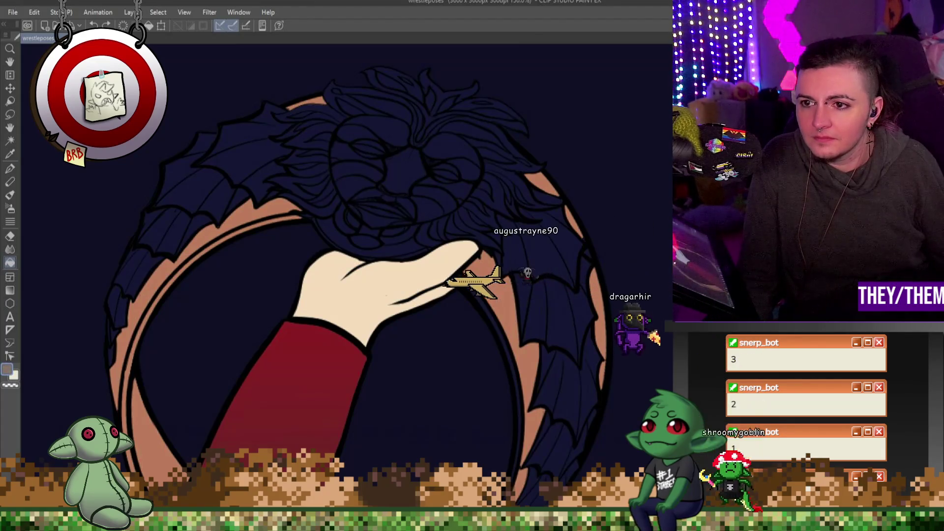
pyautogui.click(503, 233)
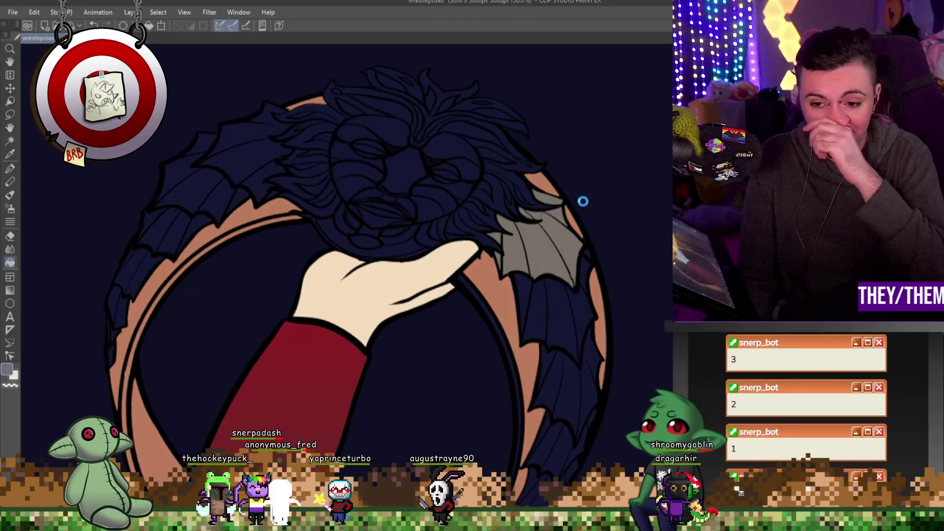
pyautogui.scroll(2, 543, 304)
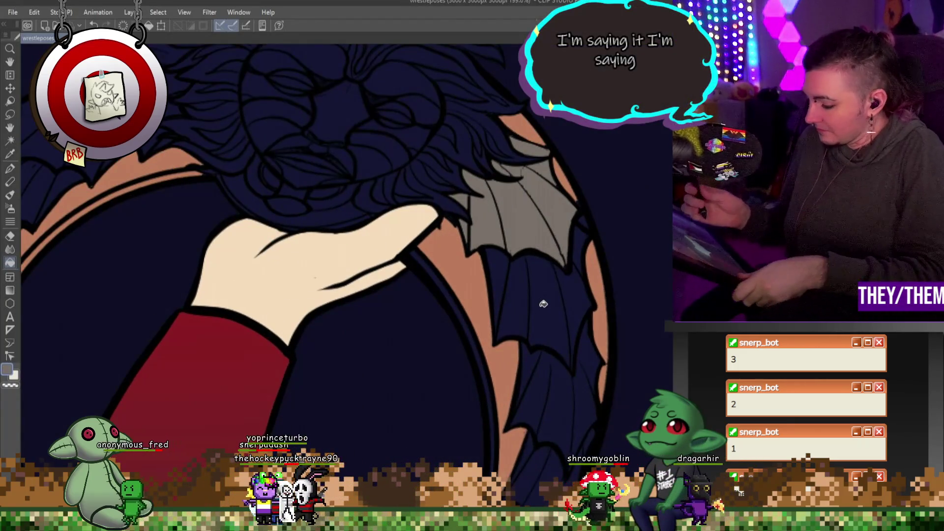
# - Brush grey down the lower wing, covering the dark gaps to its tip
pyautogui.click(8, 169)
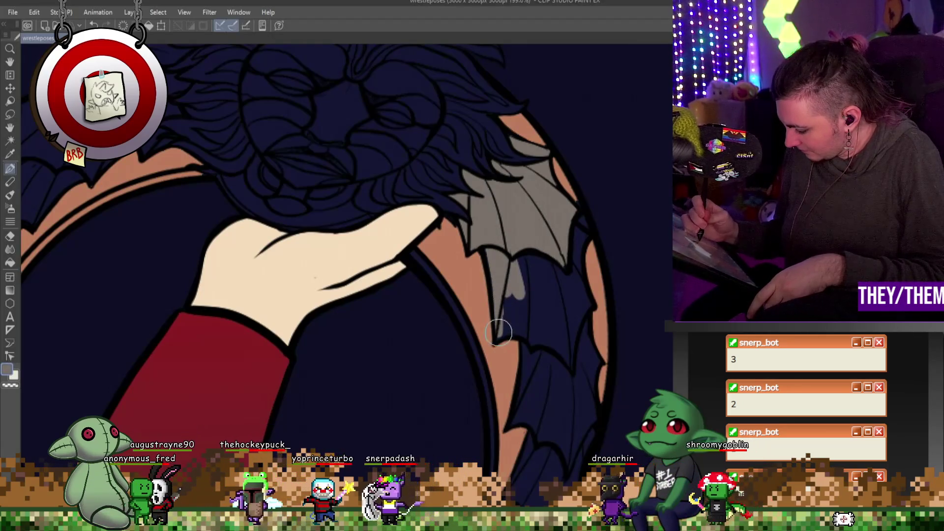
pyautogui.moveTo(543, 337); pyautogui.dragTo(521, 421)
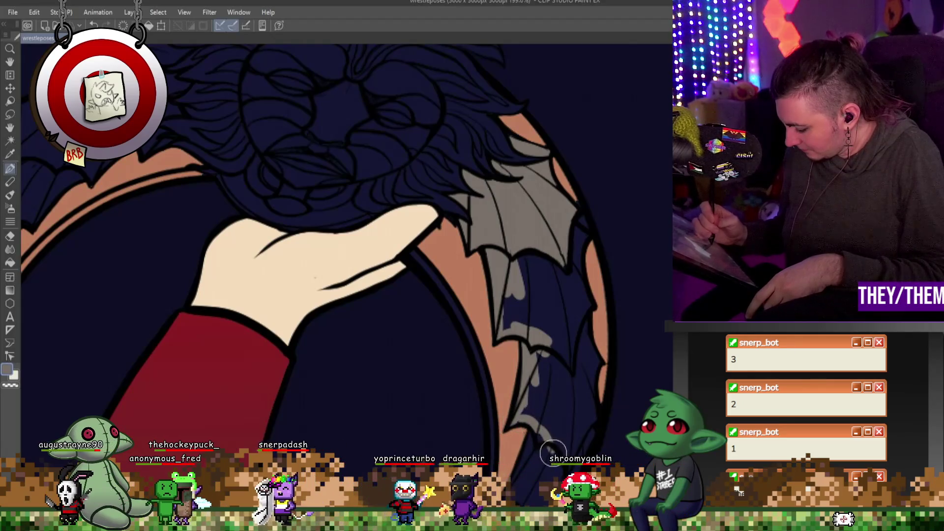
pyautogui.moveTo(536, 364); pyautogui.dragTo(525, 421)
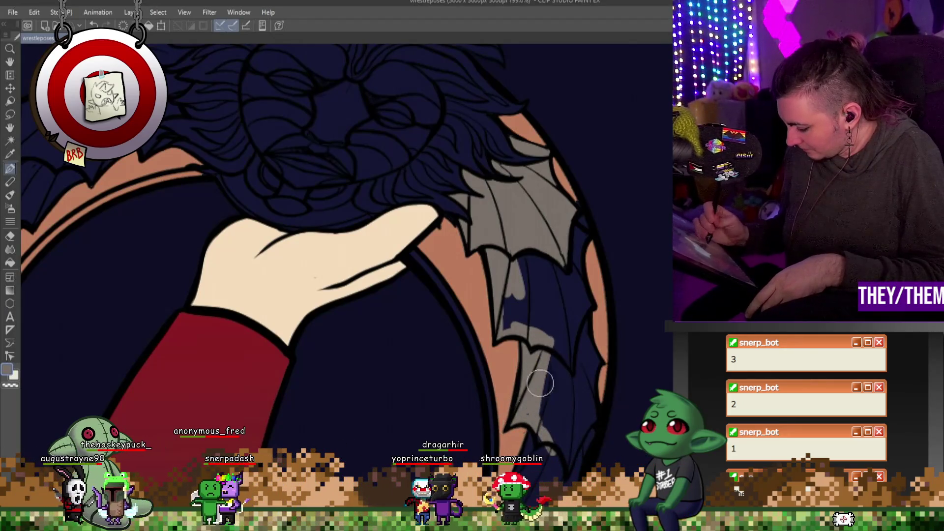
pyautogui.moveTo(541, 349)
pyautogui.mouseDown()
pyautogui.moveTo(516, 236)
pyautogui.moveTo(523, 231)
pyautogui.moveTo(547, 313)
pyautogui.moveTo(557, 284)
pyautogui.mouseUp()
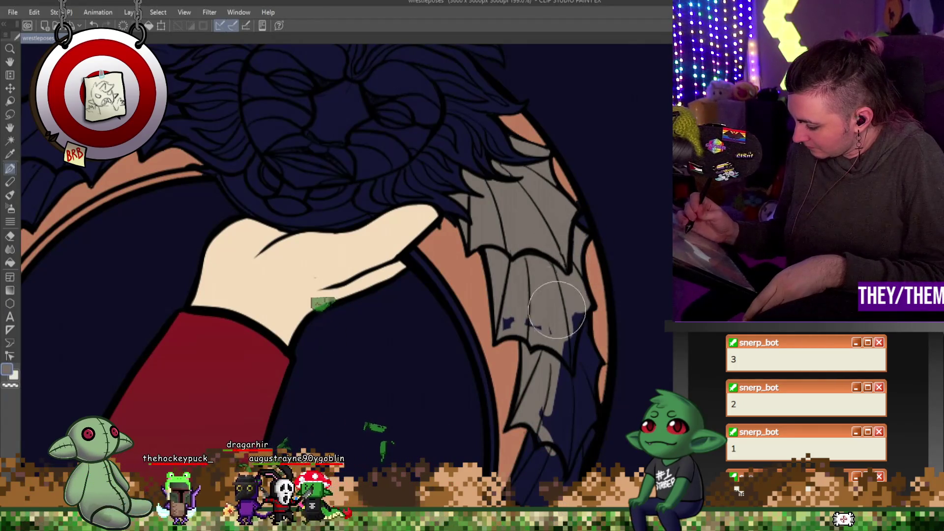
pyautogui.moveTo(560, 416)
pyautogui.mouseDown()
pyautogui.moveTo(550, 427)
pyautogui.moveTo(561, 295)
pyautogui.moveTo(594, 362)
pyautogui.moveTo(586, 394)
pyautogui.moveTo(601, 363)
pyautogui.moveTo(548, 454)
pyautogui.mouseUp()
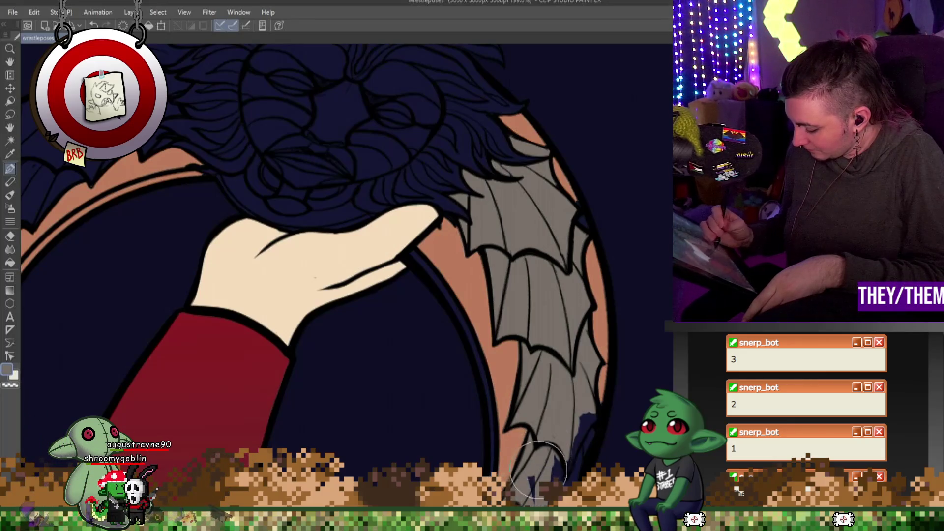
pyautogui.moveTo(582, 432)
pyautogui.mouseDown()
pyautogui.moveTo(597, 415)
pyautogui.moveTo(558, 487)
pyautogui.mouseUp()
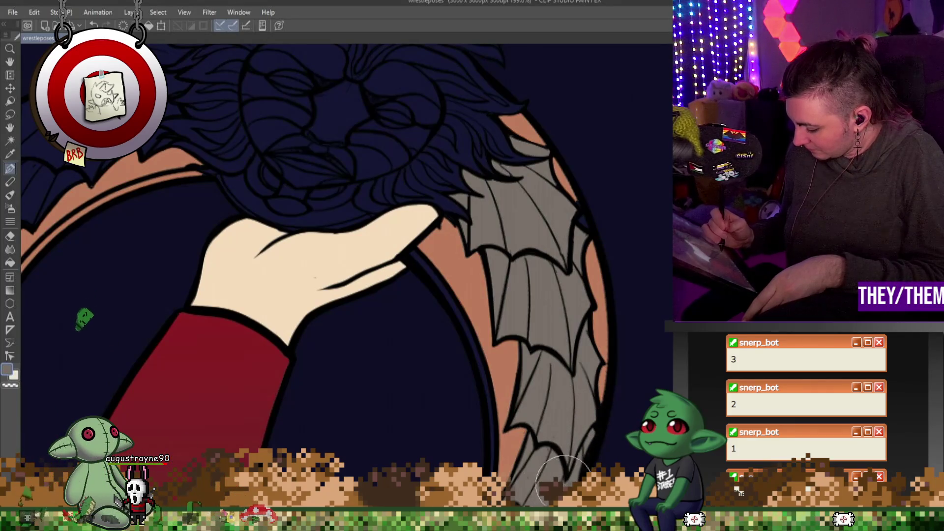
pyautogui.scroll(-5, 511, 329)
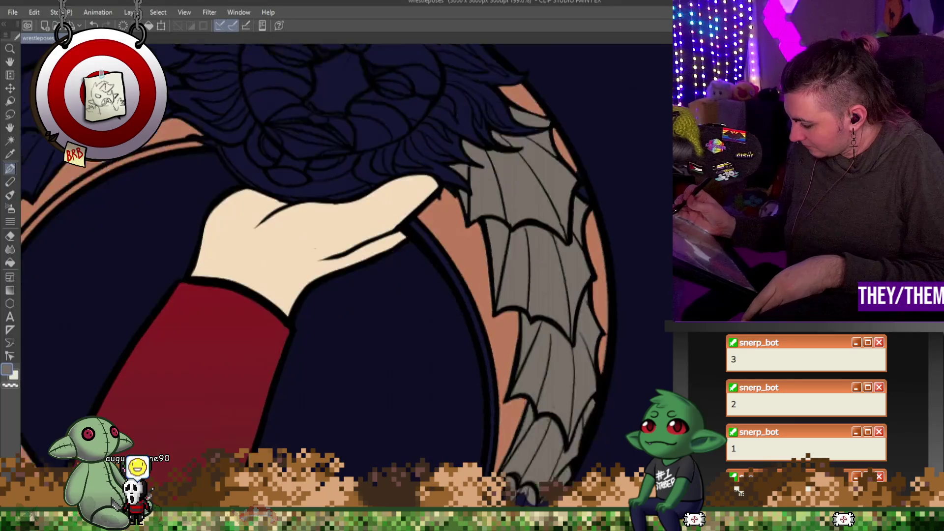
pyautogui.moveTo(506, 313); pyautogui.dragTo(489, 374)
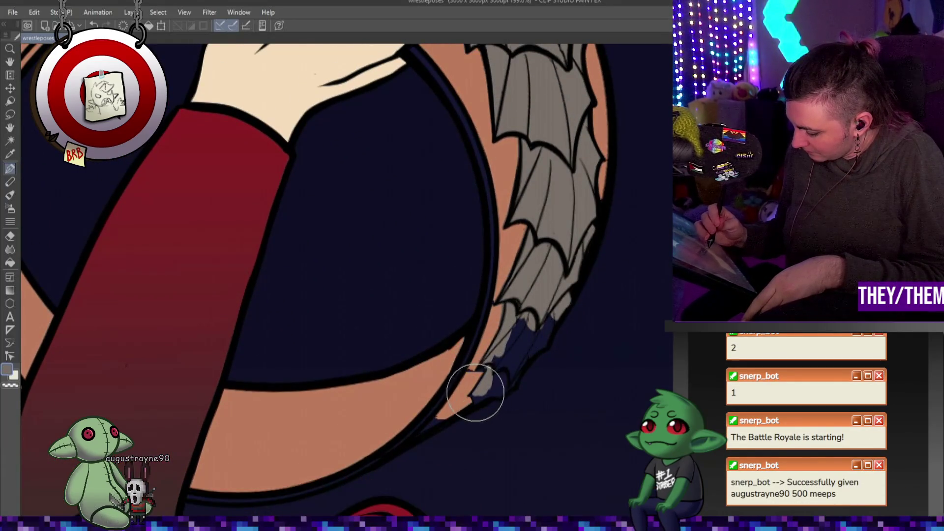
# - Undo the dark-blue stroke on the wing tip and eyedrop the ring band's skin tone
pyautogui.hotkey('ctrl', 'z')
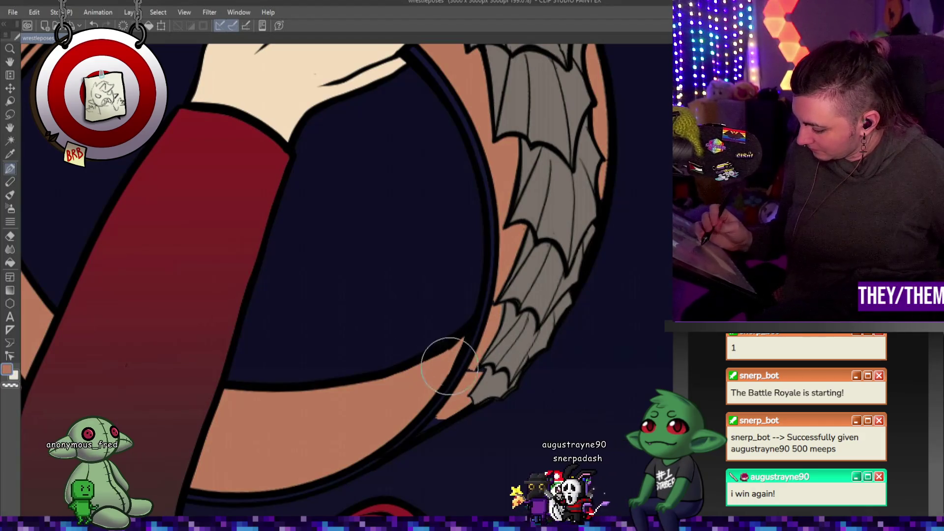
pyautogui.keyDown('alt'); pyautogui.click(447, 406); pyautogui.keyUp('alt')
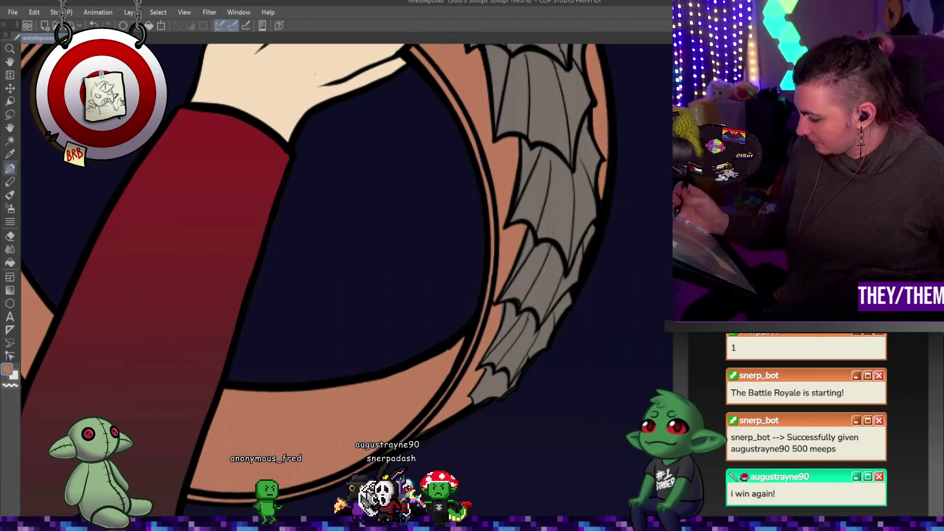
pyautogui.scroll(8, 437, 148)
pyautogui.scroll(-4, 512, 185)
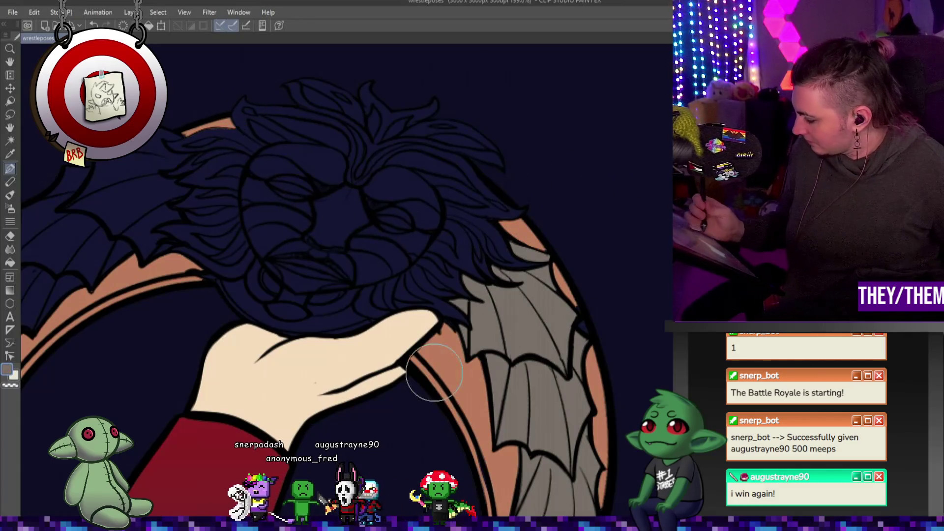
pyautogui.scroll(-4, 505, 435)
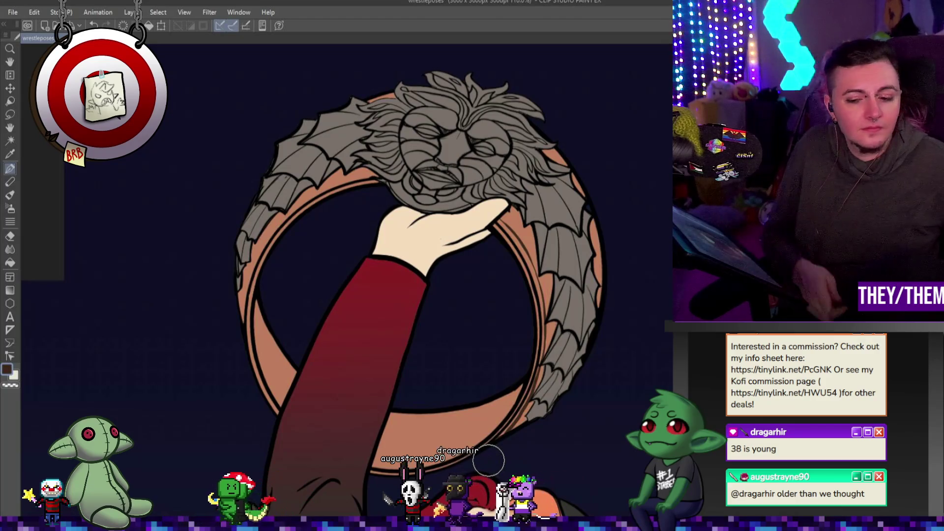
pyautogui.scroll(-5, 237, 326)
pyautogui.scroll(5, 236, 326)
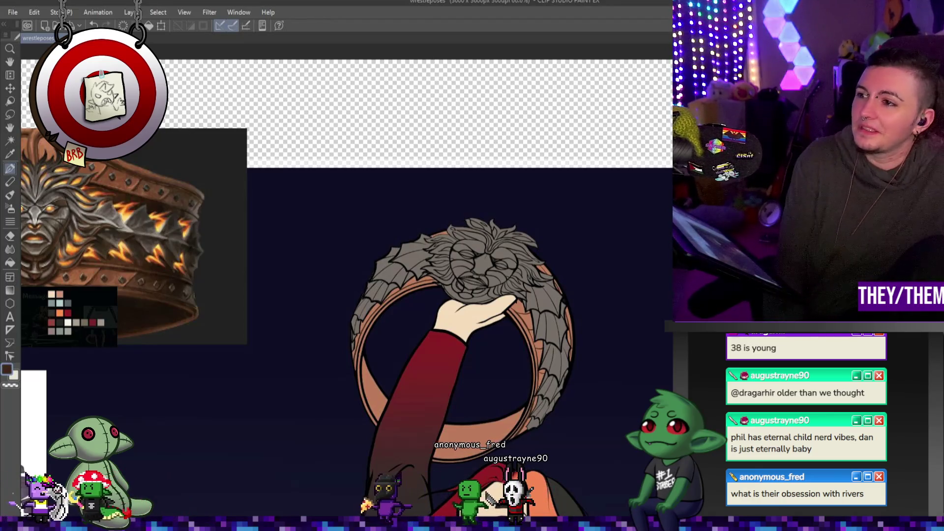
pyautogui.scroll(-3, 356, 407)
pyautogui.scroll(5, 459, 392)
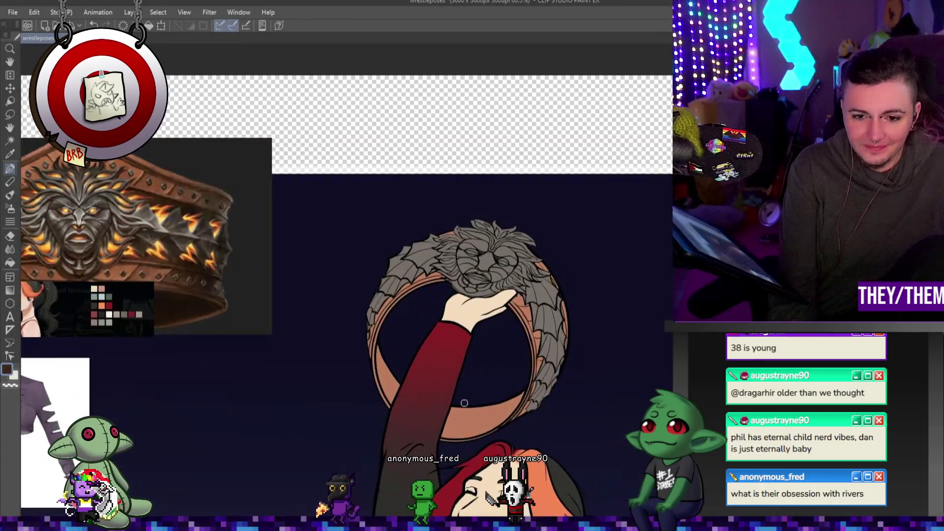
pyautogui.scroll(-3, 459, 392)
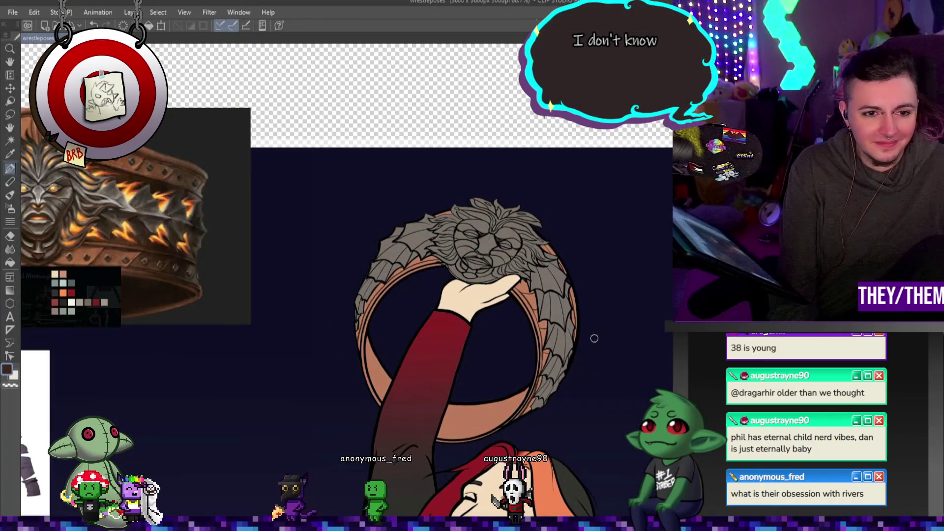
pyautogui.scroll(1, 592, 335)
pyautogui.scroll(5, 521, 306)
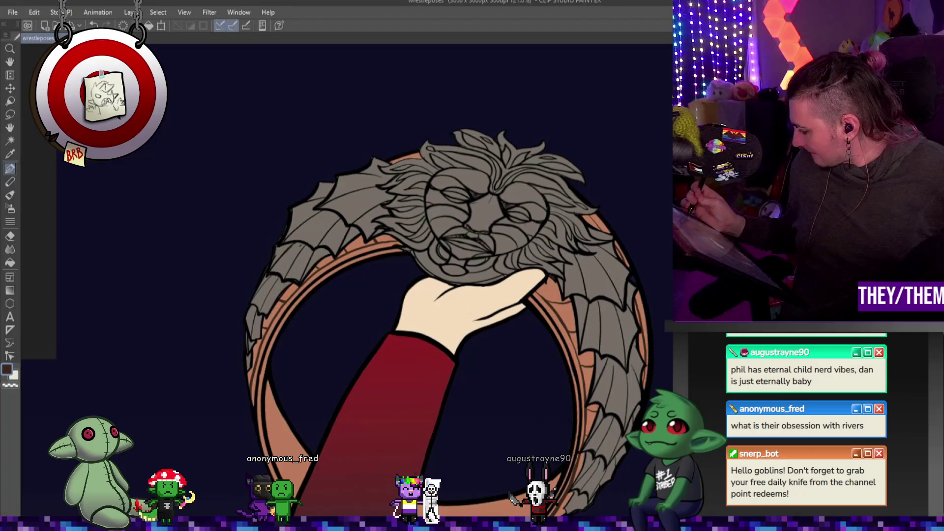
pyautogui.hotkey('ctrl', 'z')
pyautogui.hotkey('ctrl', 'y')
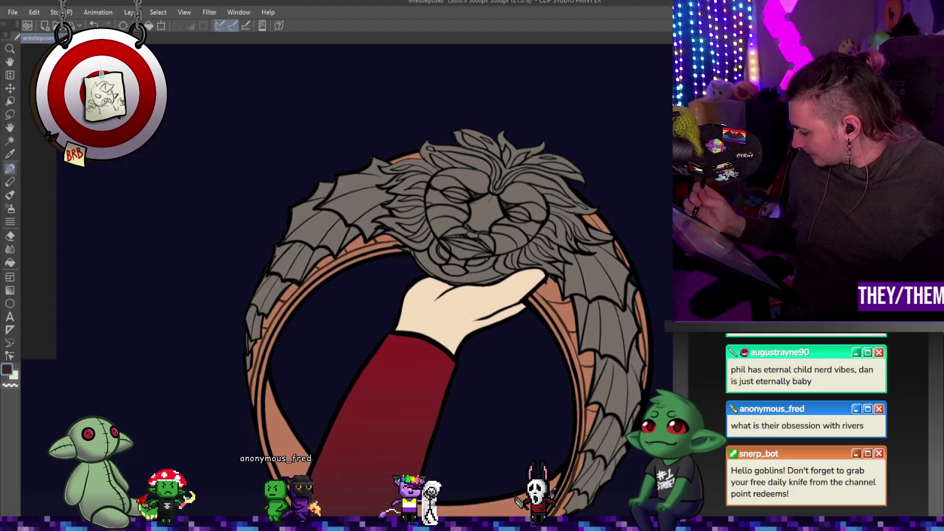
pyautogui.hotkey('ctrl', 'z')
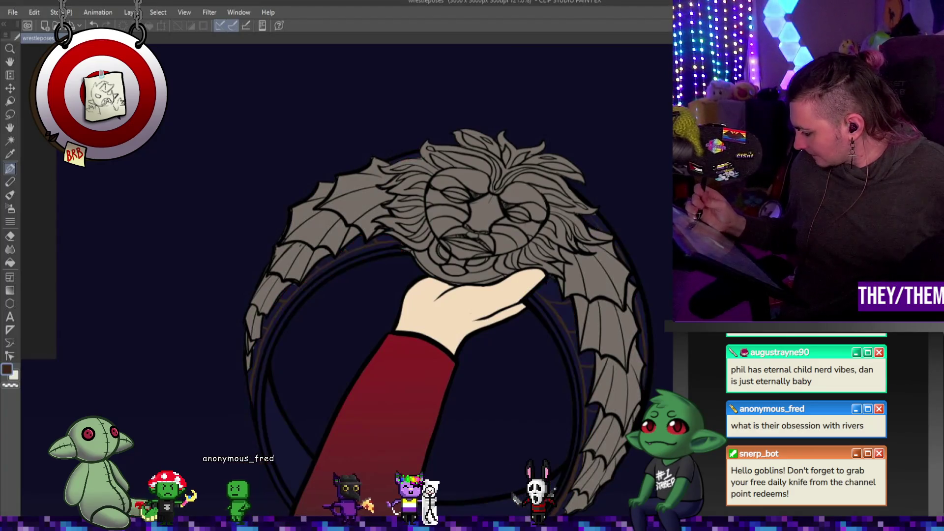
pyautogui.hotkey('ctrl', 'y')
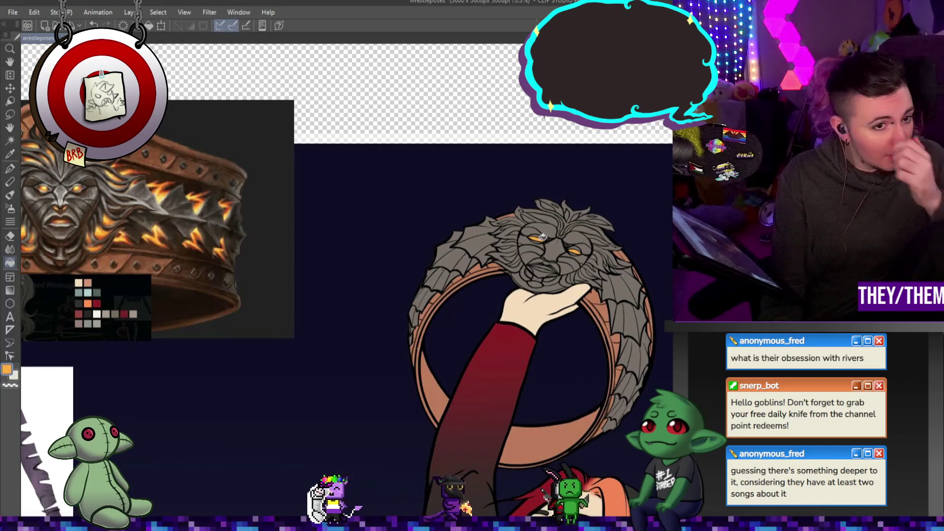
# - Zoom in and paint a small orange highlight on the lion's mane
pyautogui.scroll(5, 585, 235)
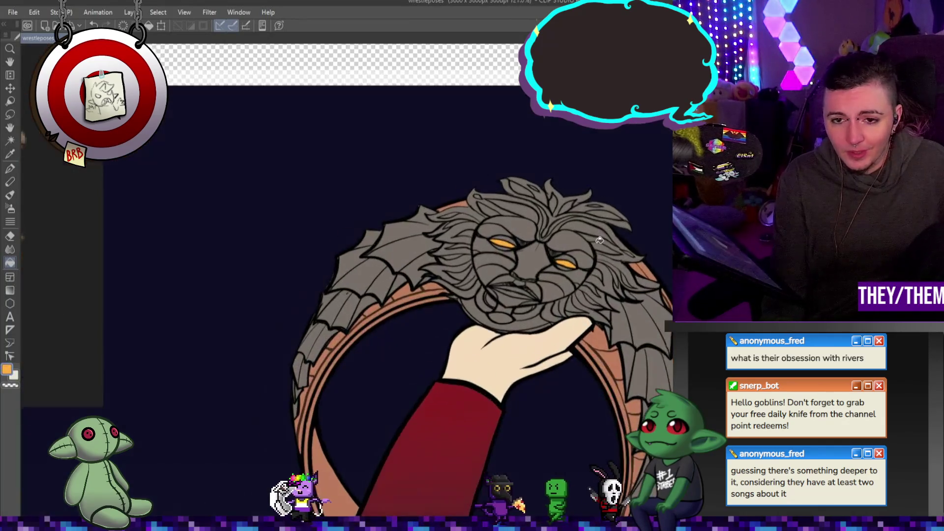
pyautogui.moveTo(595, 198); pyautogui.dragTo(621, 202)
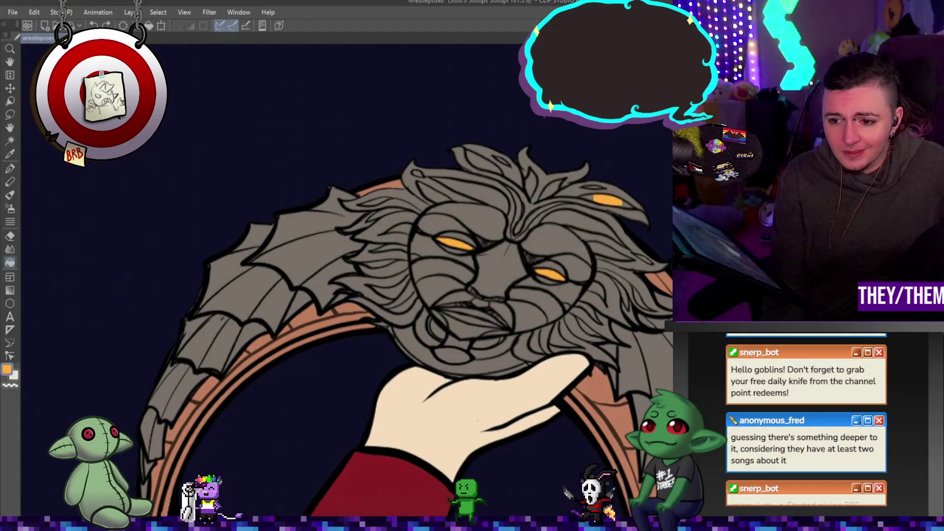
# - Fill the right-side and top mane strands with orange
pyautogui.click(609, 251)
pyautogui.click(591, 222)
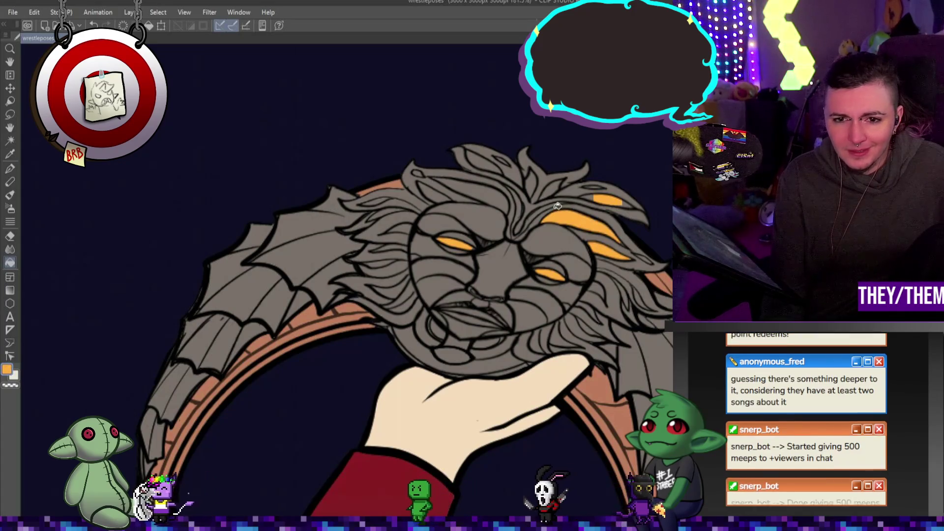
pyautogui.click(549, 191)
pyautogui.click(530, 183)
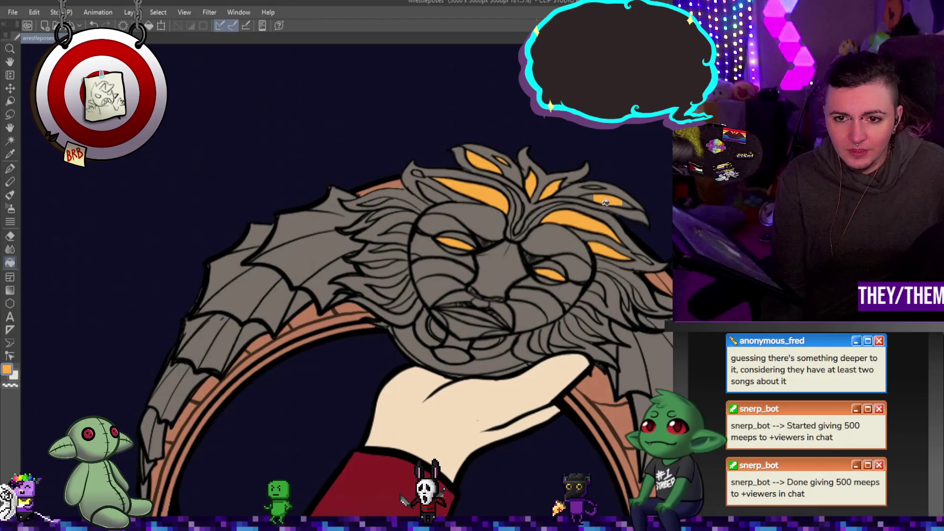
pyautogui.scroll(2, 629, 203)
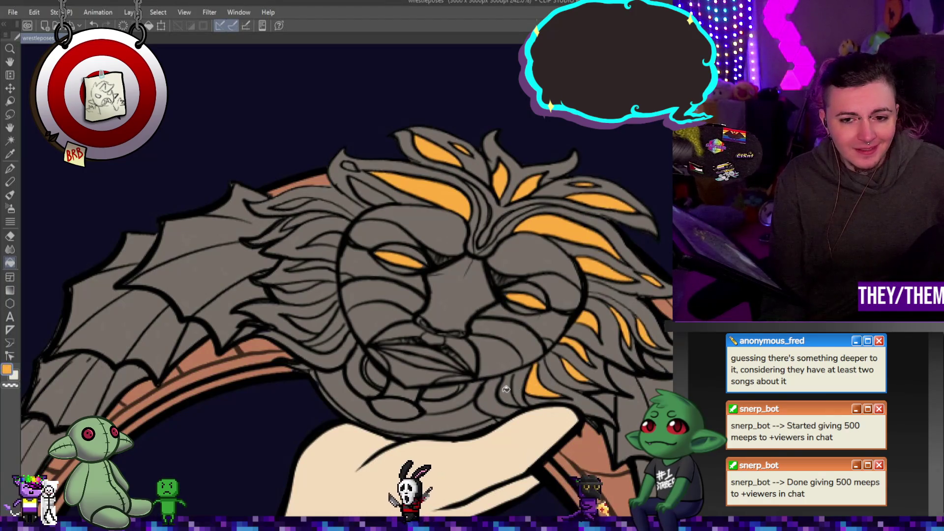
# - Fill the lion's mouth, a face gap, and the left and upper-left mane strands orange
pyautogui.click(432, 341)
pyautogui.click(422, 323)
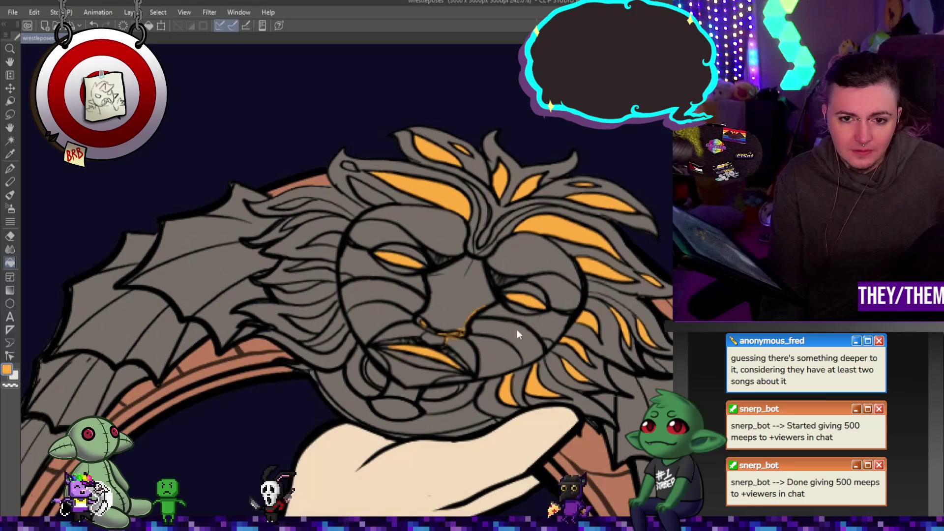
pyautogui.click(336, 310)
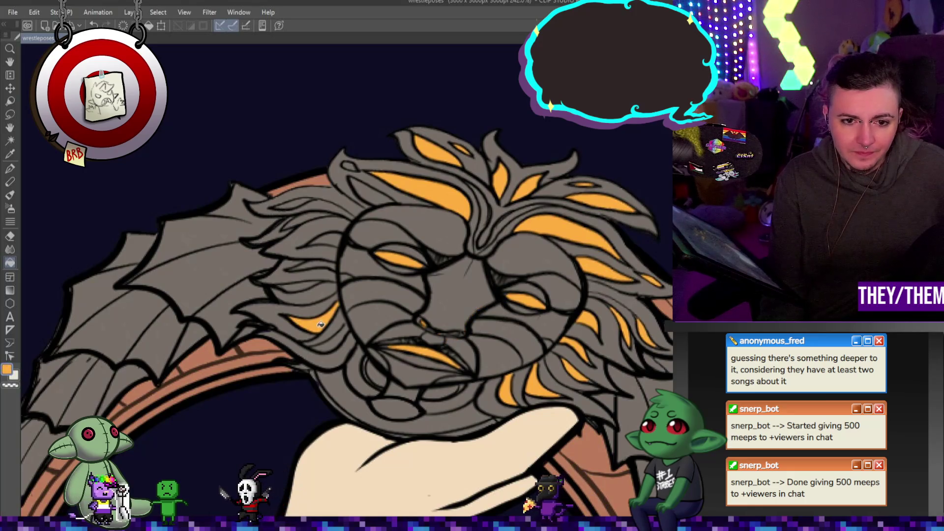
pyautogui.click(298, 285)
pyautogui.click(305, 267)
pyautogui.click(324, 241)
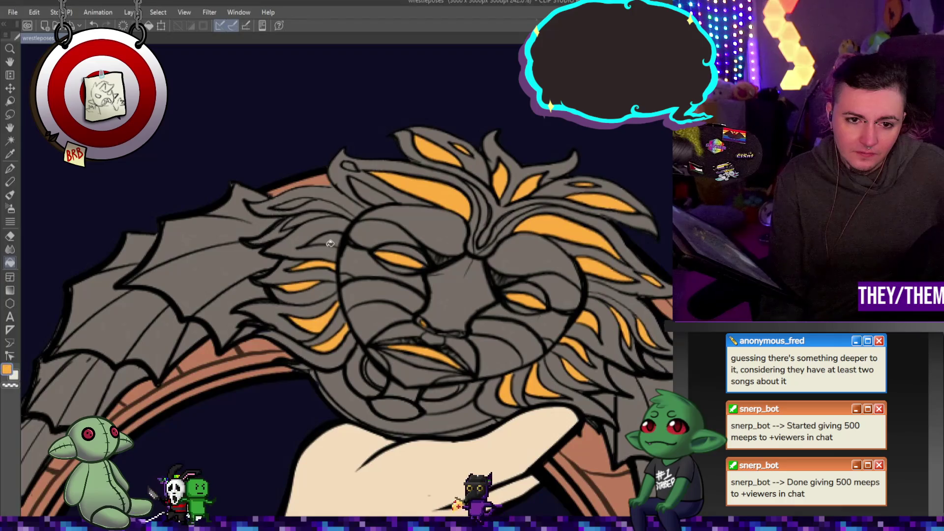
pyautogui.click(317, 218)
pyautogui.click(299, 203)
pyautogui.click(361, 190)
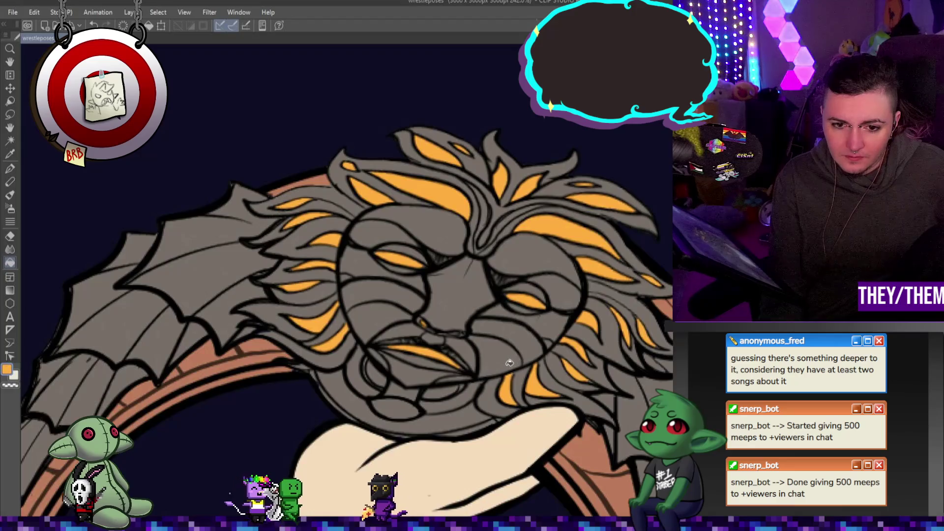
pyautogui.scroll(-2, 507, 368)
pyautogui.scroll(-3, 507, 368)
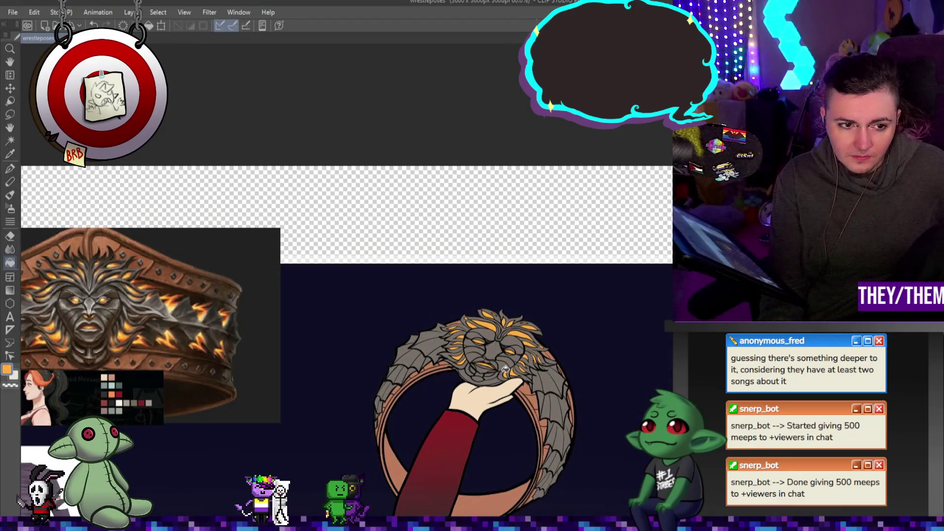
pyautogui.scroll(2, 505, 369)
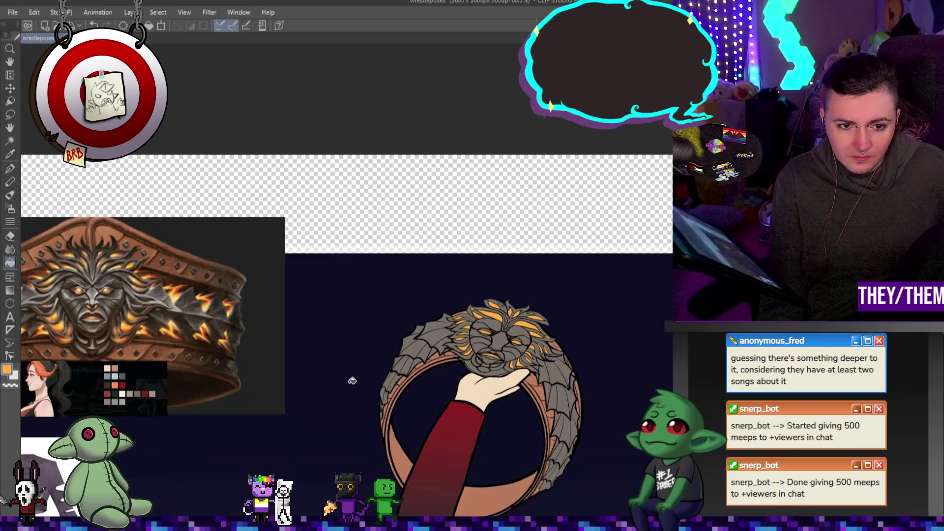
pyautogui.scroll(3, 547, 375)
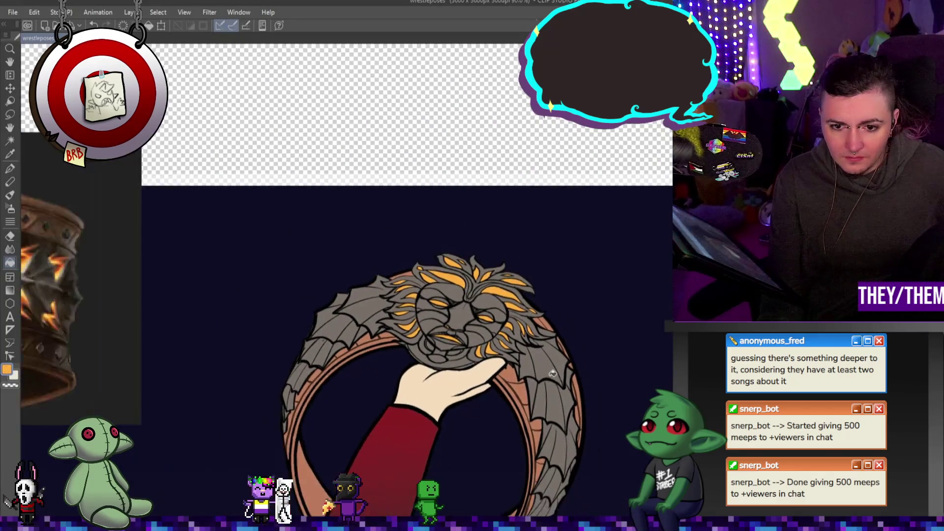
pyautogui.scroll(-3, 540, 396)
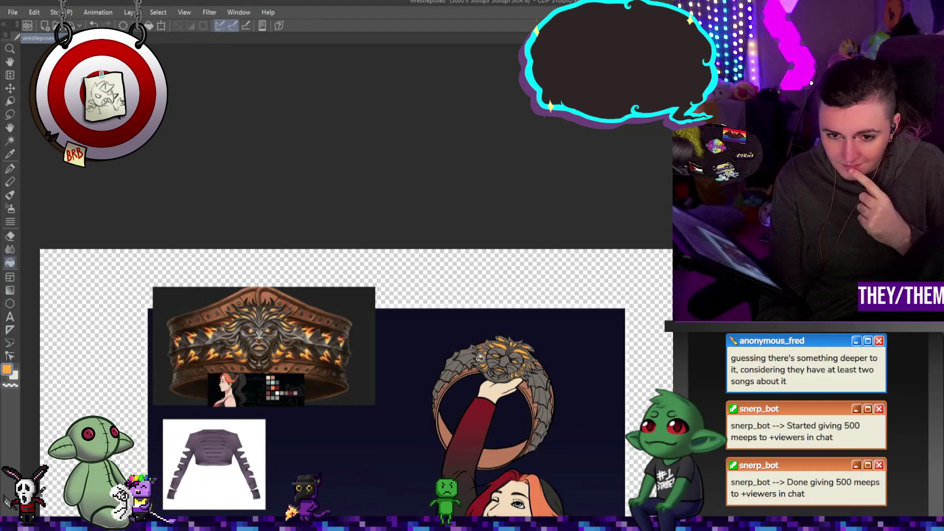
pyautogui.scroll(3, 558, 387)
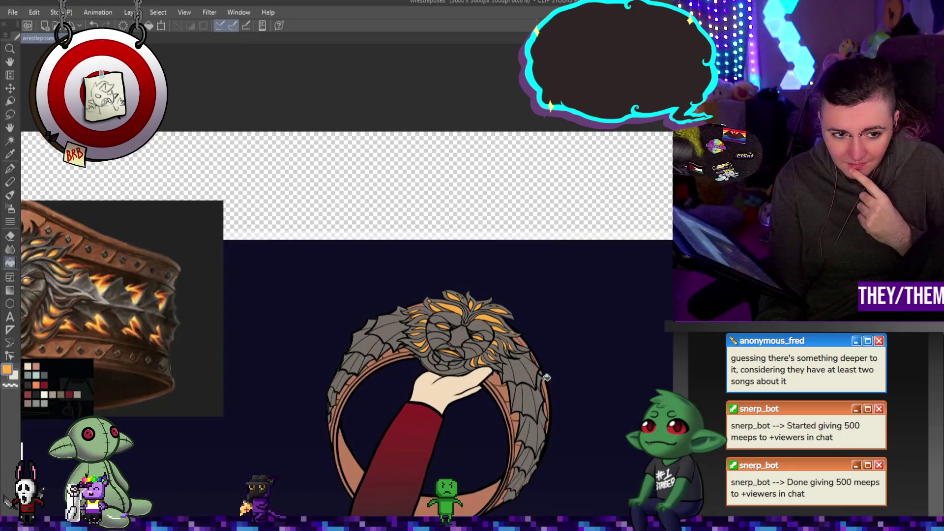
pyautogui.scroll(3, 617, 380)
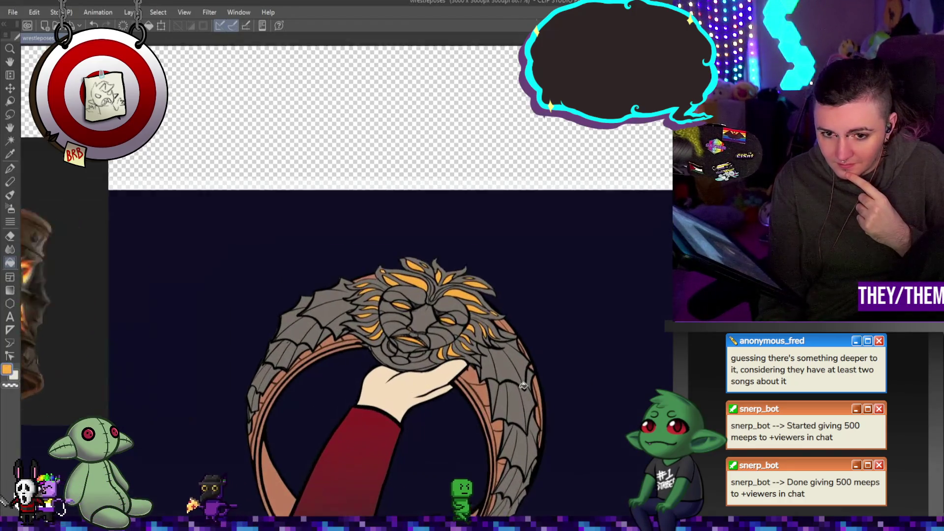
pyautogui.scroll(4, 556, 390)
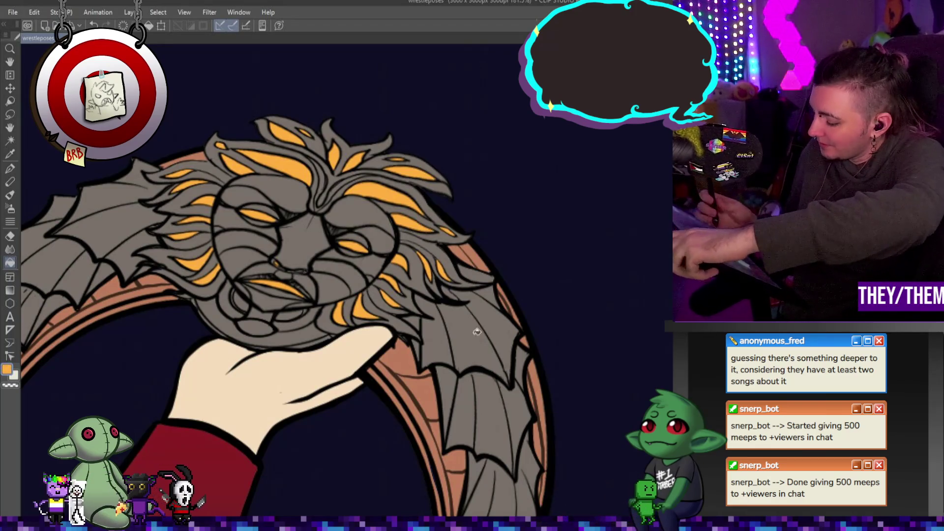
# - With the pen, draw a V-shaped orange flame mark on the right wing's lower panels
pyautogui.click(10, 169)
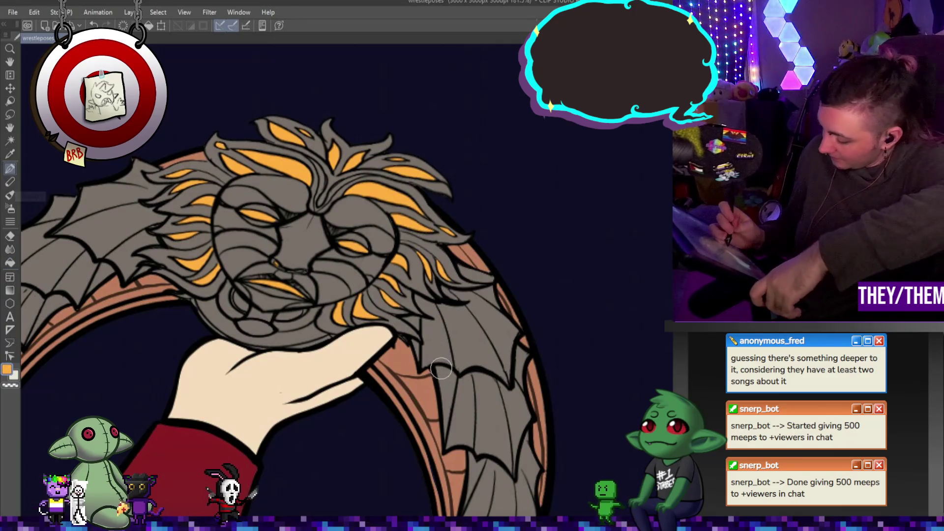
pyautogui.moveTo(439, 366); pyautogui.dragTo(457, 420)
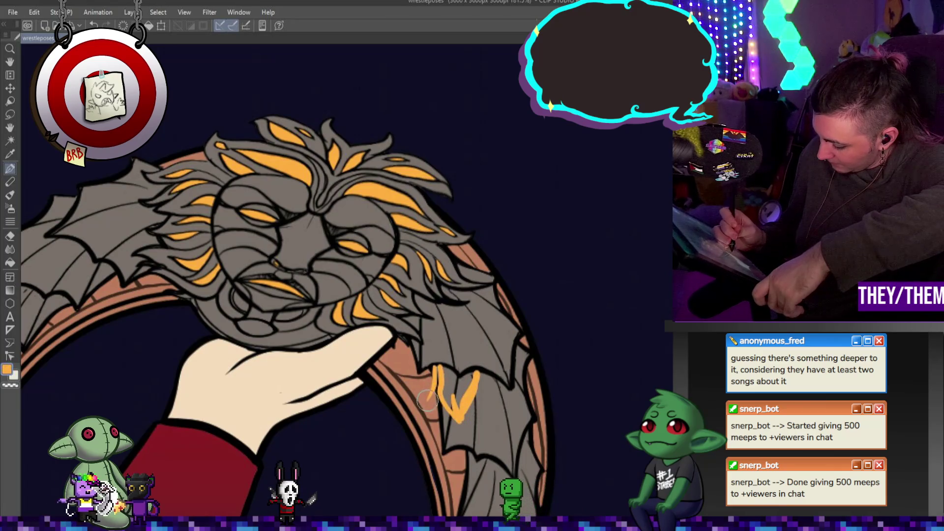
pyautogui.moveTo(428, 401)
pyautogui.mouseDown()
pyautogui.moveTo(451, 377)
pyautogui.moveTo(465, 394)
pyautogui.mouseUp()
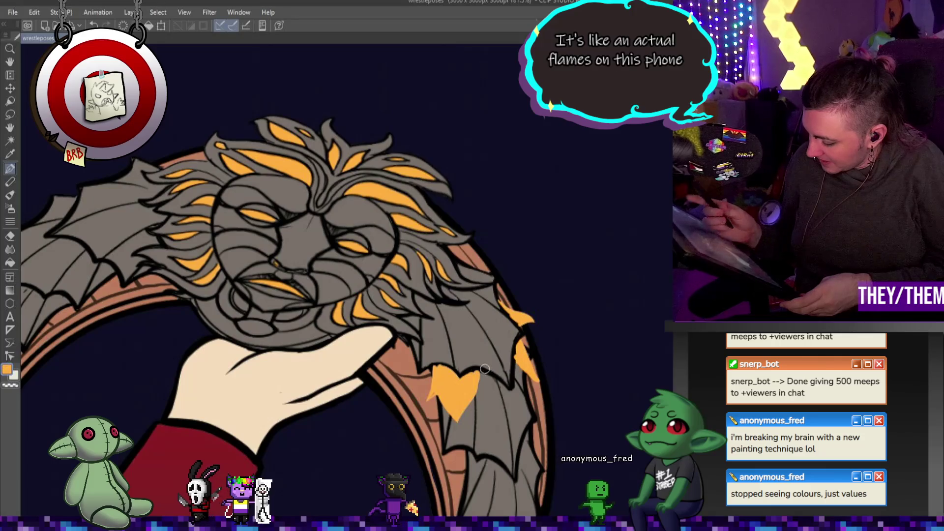
pyautogui.moveTo(487, 400); pyautogui.dragTo(484, 382)
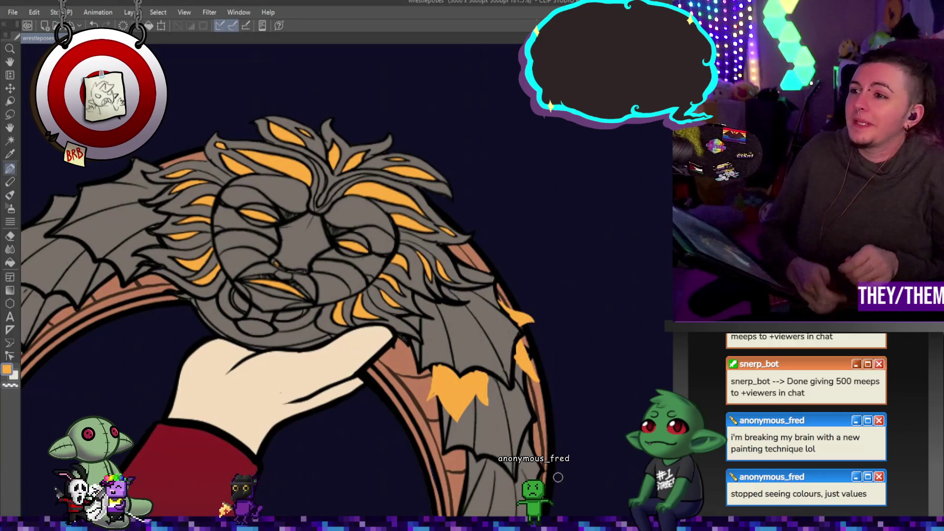
pyautogui.scroll(-5, 452, 327)
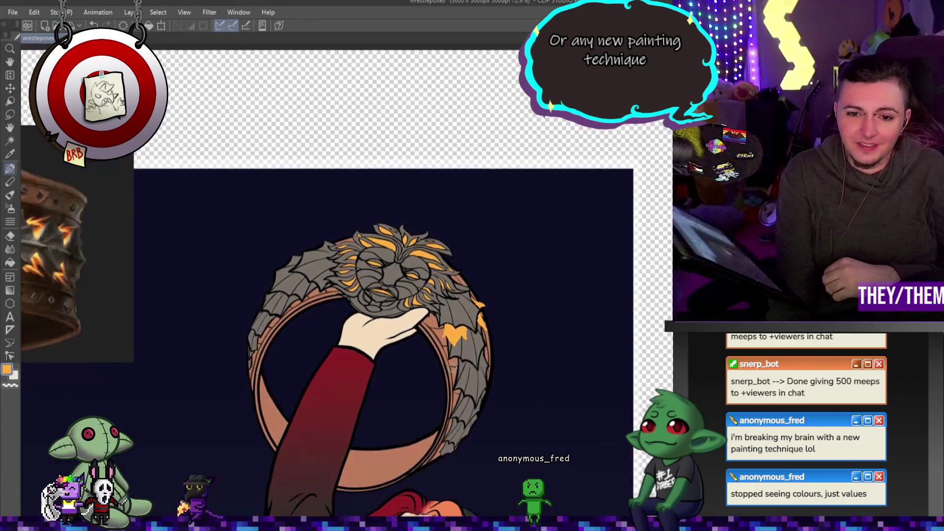
pyautogui.scroll(6, 483, 327)
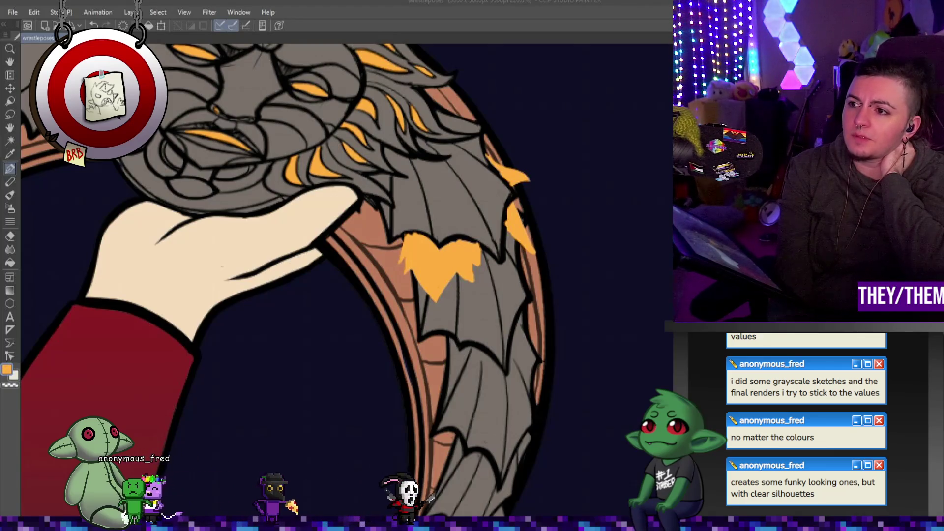
pyautogui.scroll(-2, 445, 200)
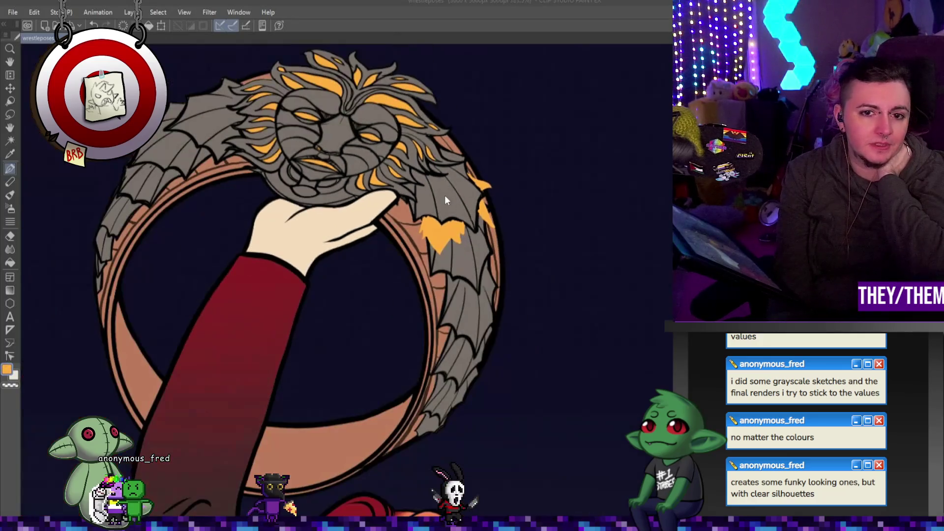
# - Switch to the pen and paint orange tufts along the upper right edge of the wing
pyautogui.scroll(2, 486, 200)
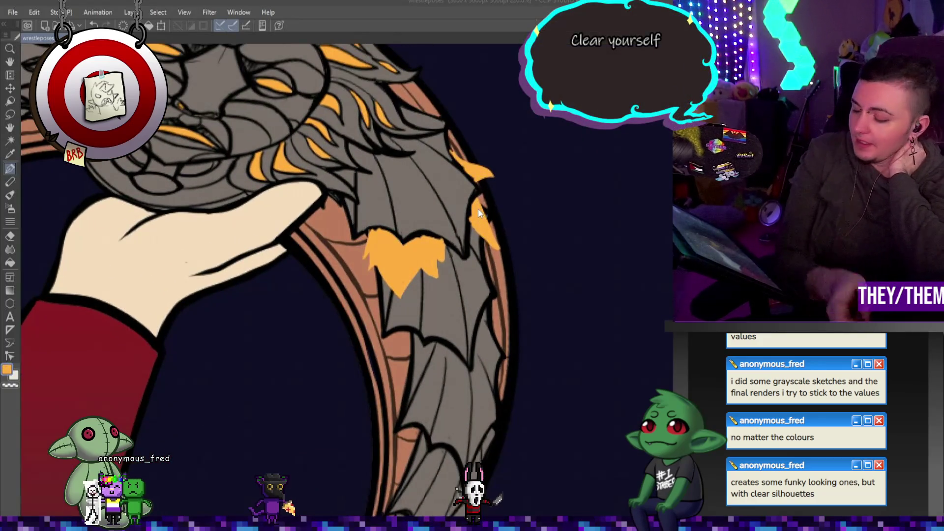
pyautogui.press('p')
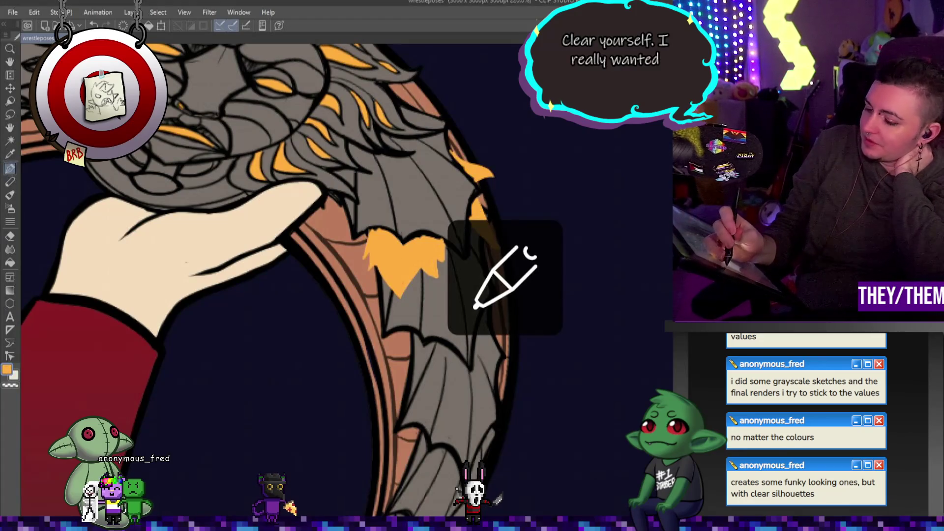
pyautogui.moveTo(490, 196); pyautogui.dragTo(496, 216)
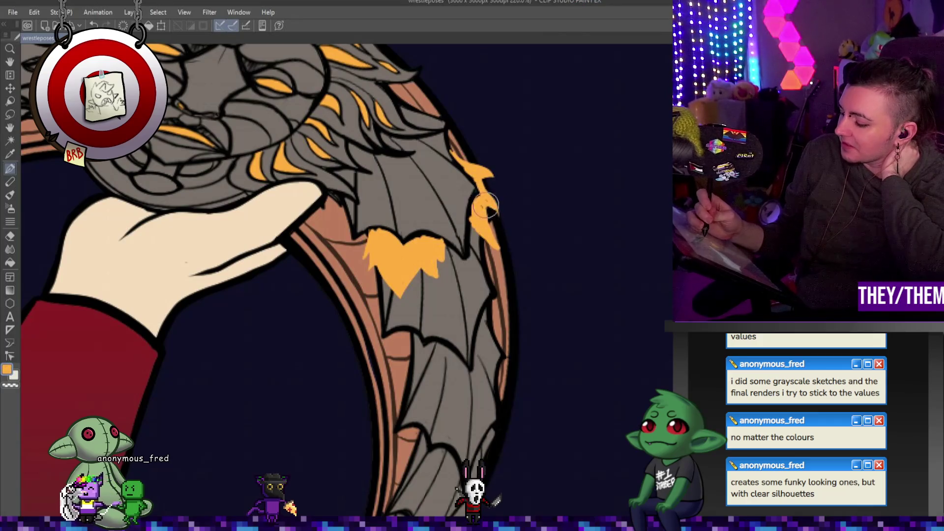
pyautogui.moveTo(404, 333); pyautogui.dragTo(420, 368)
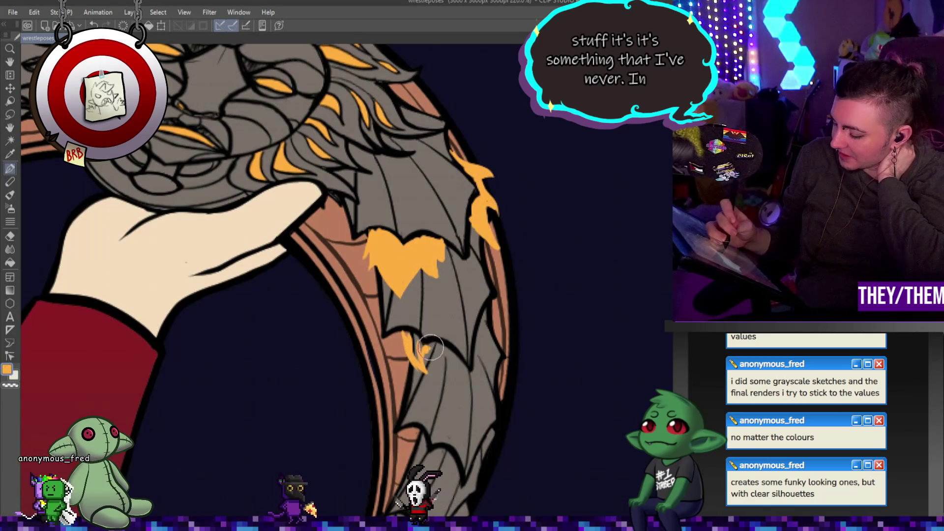
pyautogui.moveTo(427, 347)
pyautogui.mouseDown()
pyautogui.moveTo(445, 383)
pyautogui.moveTo(494, 304)
pyautogui.mouseUp()
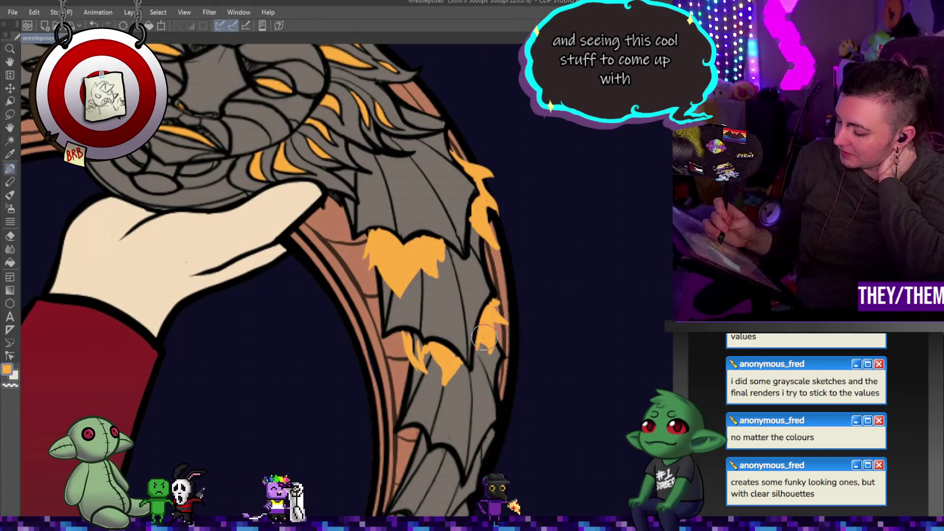
pyautogui.moveTo(400, 330); pyautogui.dragTo(399, 347)
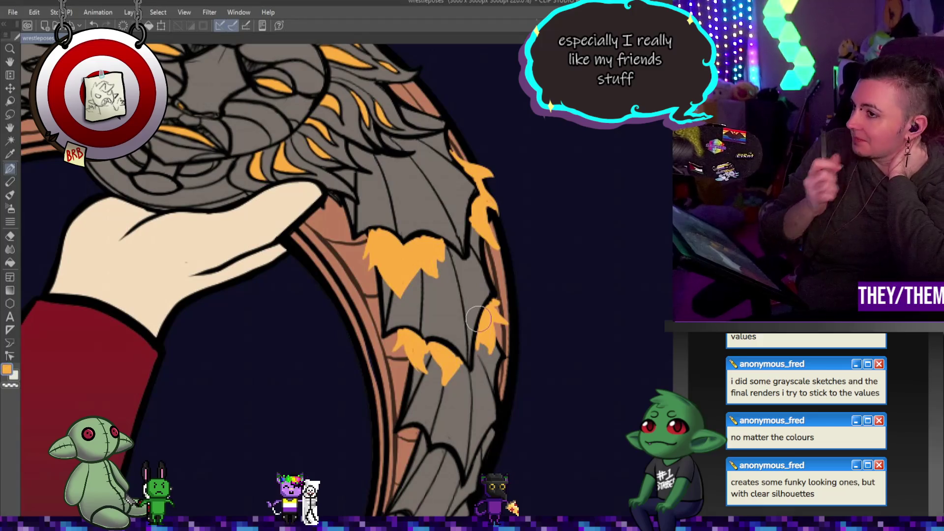
# - Add more orange tufts, including a claw-shaped one, further down the wing to its tip
pyautogui.moveTo(404, 437)
pyautogui.mouseDown()
pyautogui.moveTo(403, 284)
pyautogui.moveTo(422, 311)
pyautogui.mouseUp()
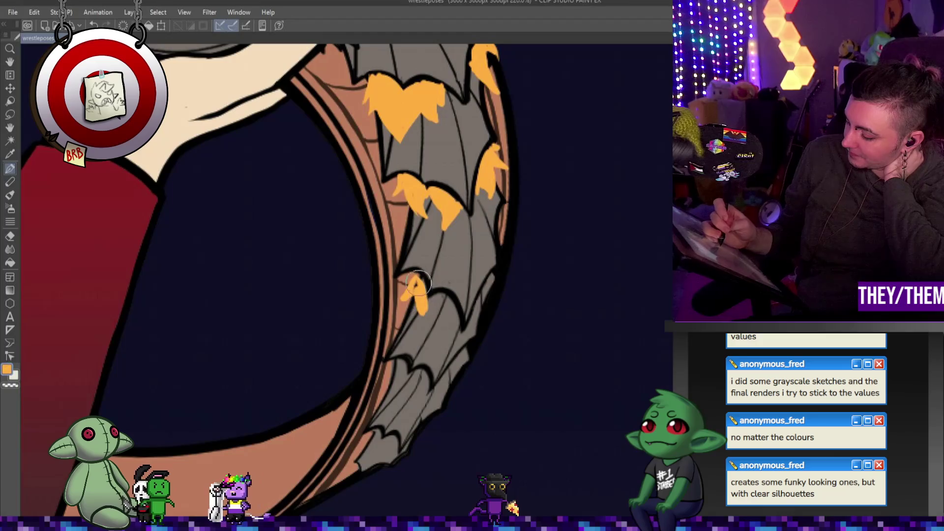
pyautogui.moveTo(415, 274)
pyautogui.mouseDown()
pyautogui.moveTo(435, 314)
pyautogui.moveTo(429, 302)
pyautogui.mouseUp()
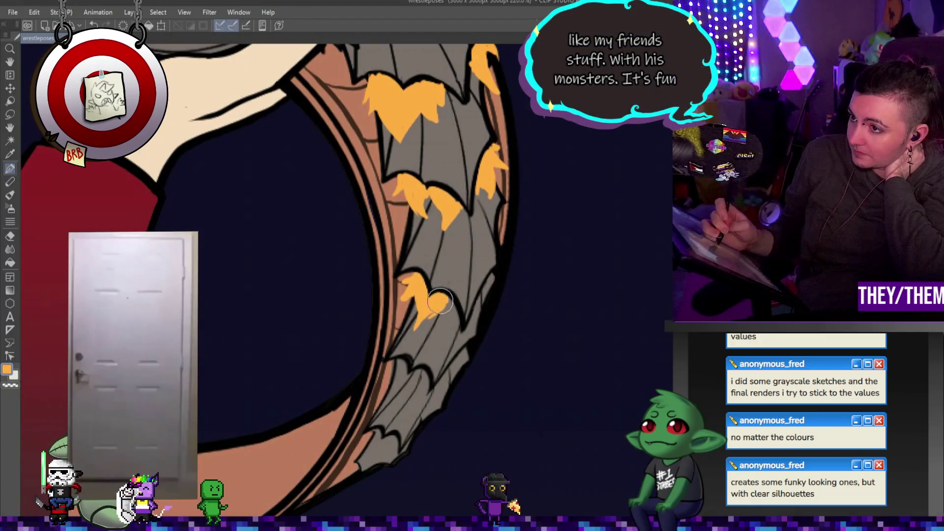
pyautogui.moveTo(449, 295)
pyautogui.mouseDown()
pyautogui.moveTo(444, 305)
pyautogui.moveTo(497, 276)
pyautogui.moveTo(503, 226)
pyautogui.mouseUp()
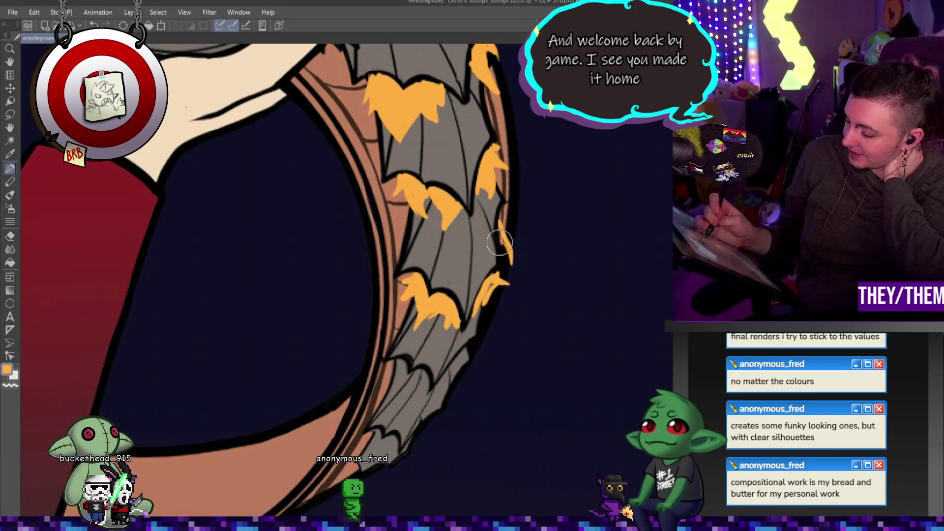
pyautogui.moveTo(506, 270); pyautogui.dragTo(498, 283)
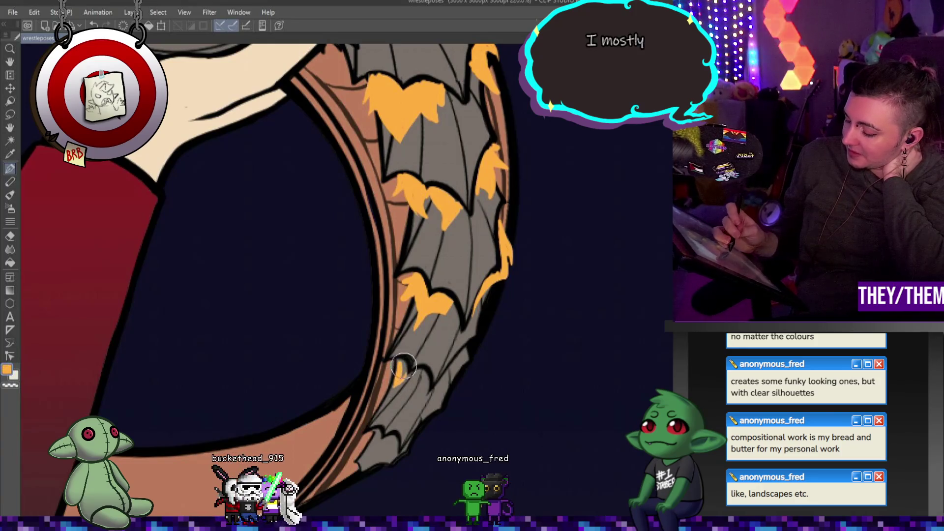
pyautogui.moveTo(394, 370); pyautogui.dragTo(407, 390)
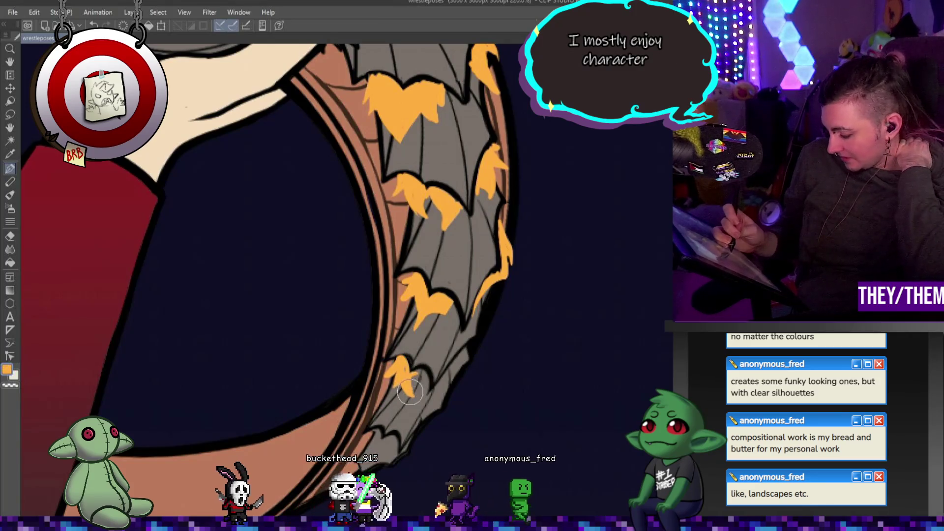
pyautogui.moveTo(407, 389); pyautogui.dragTo(427, 389)
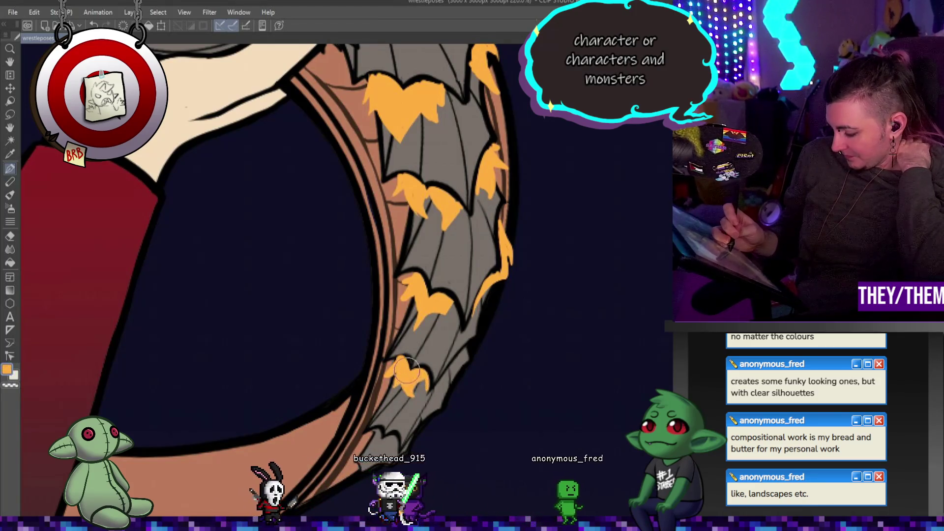
pyautogui.moveTo(464, 355)
pyautogui.mouseDown()
pyautogui.moveTo(451, 375)
pyautogui.moveTo(481, 347)
pyautogui.mouseUp()
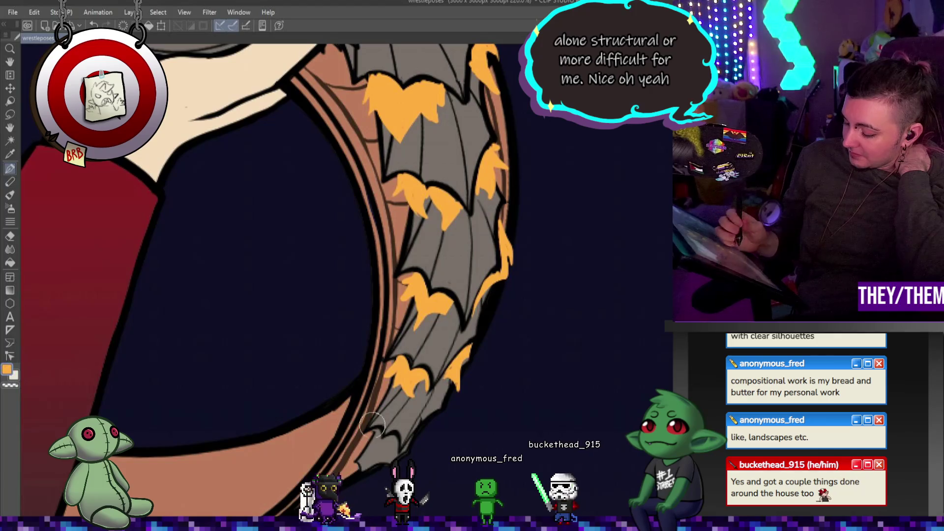
pyautogui.moveTo(373, 433); pyautogui.dragTo(377, 455)
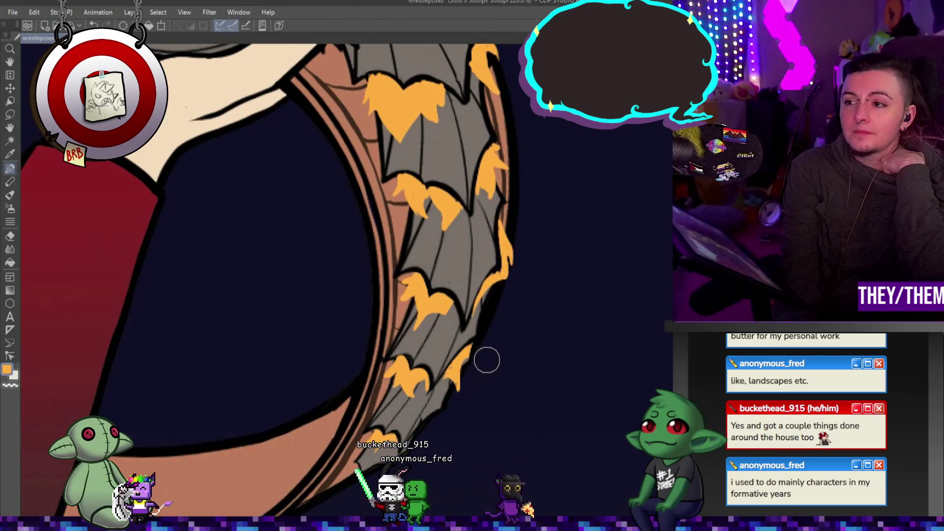
pyautogui.scroll(-5, 442, 320)
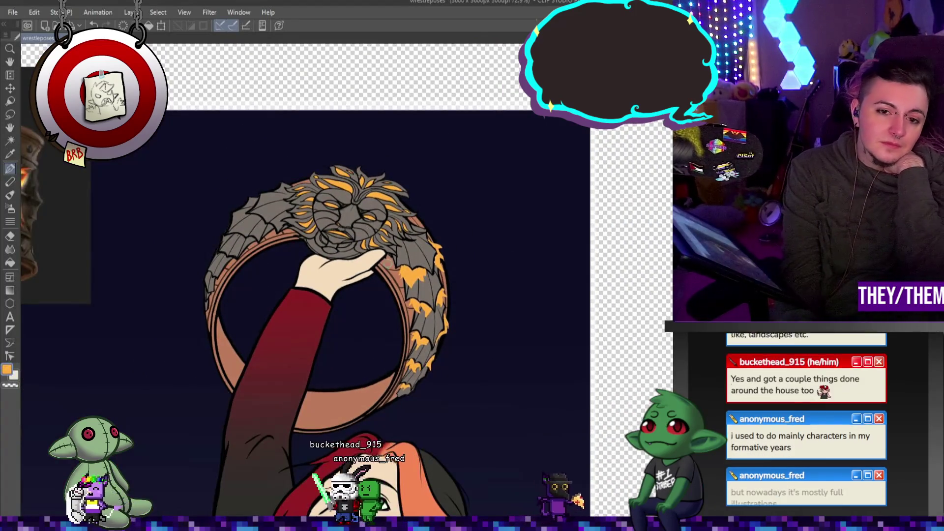
# - Zoom to about 220% on the upper-left wing and paint an orange zigzag tuft on its edge
pyautogui.scroll(3, 211, 219)
pyautogui.scroll(-3, 211, 219)
pyautogui.scroll(2, 211, 220)
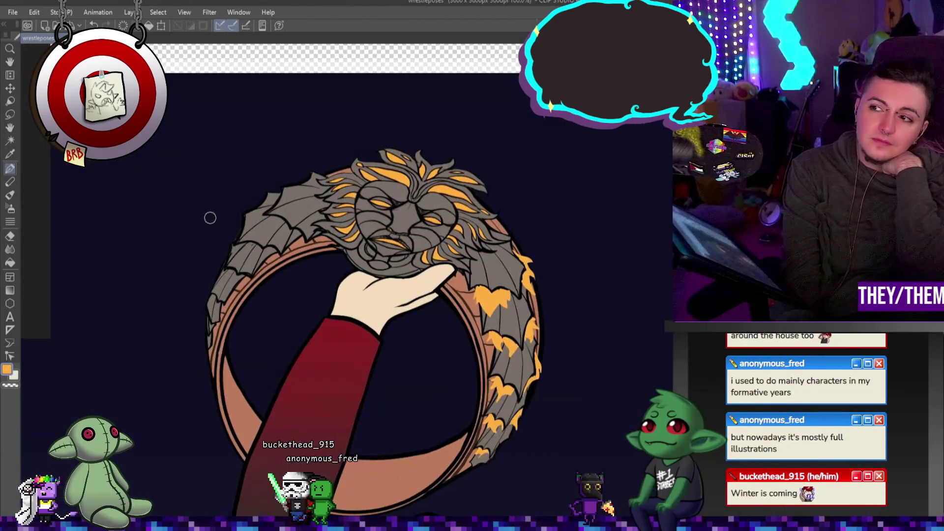
pyautogui.scroll(5, 211, 219)
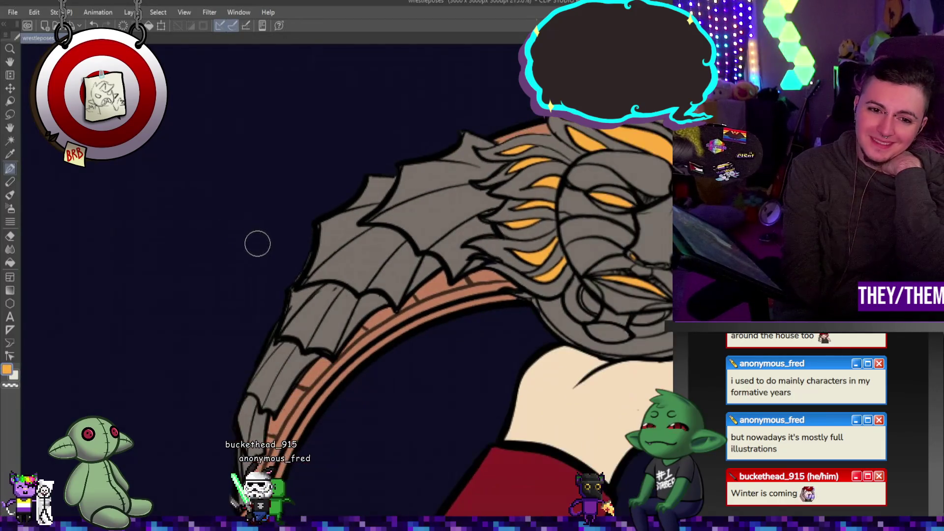
pyautogui.scroll(1, 259, 244)
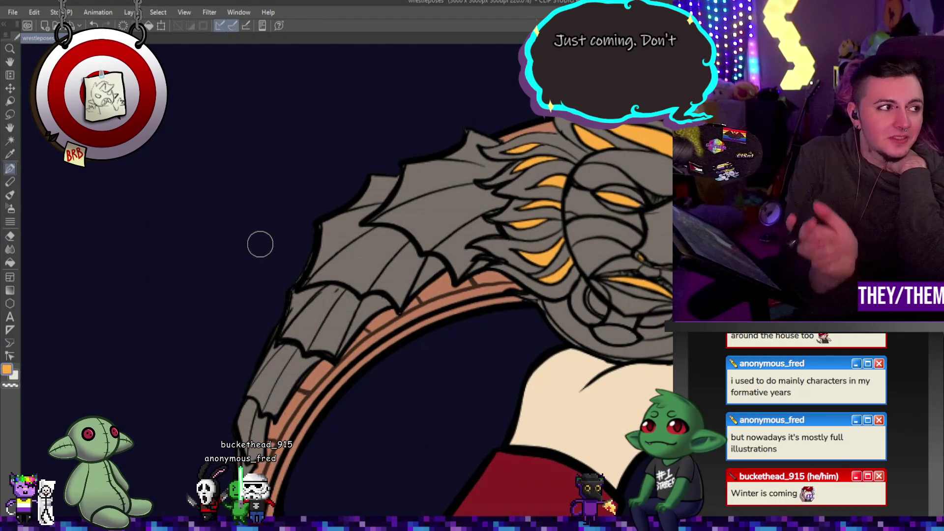
pyautogui.moveTo(383, 203); pyautogui.dragTo(368, 168)
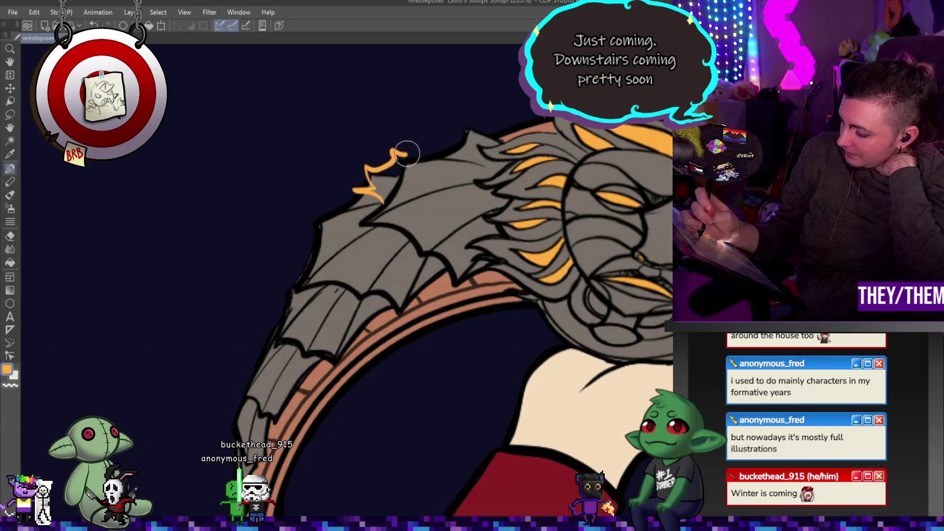
# - Paint solid orange flame tufts along the upper part of the left wing edge
pyautogui.moveTo(411, 155); pyautogui.dragTo(436, 152)
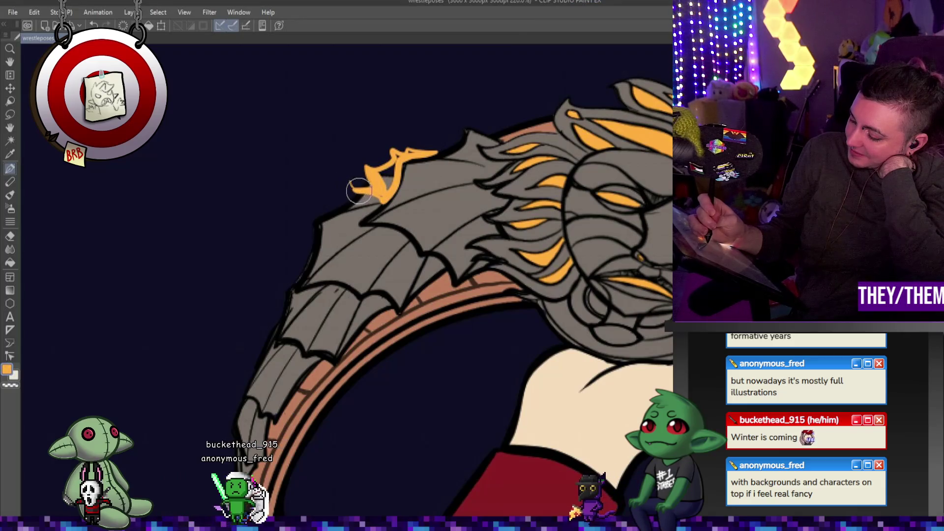
pyautogui.moveTo(354, 185); pyautogui.dragTo(379, 189)
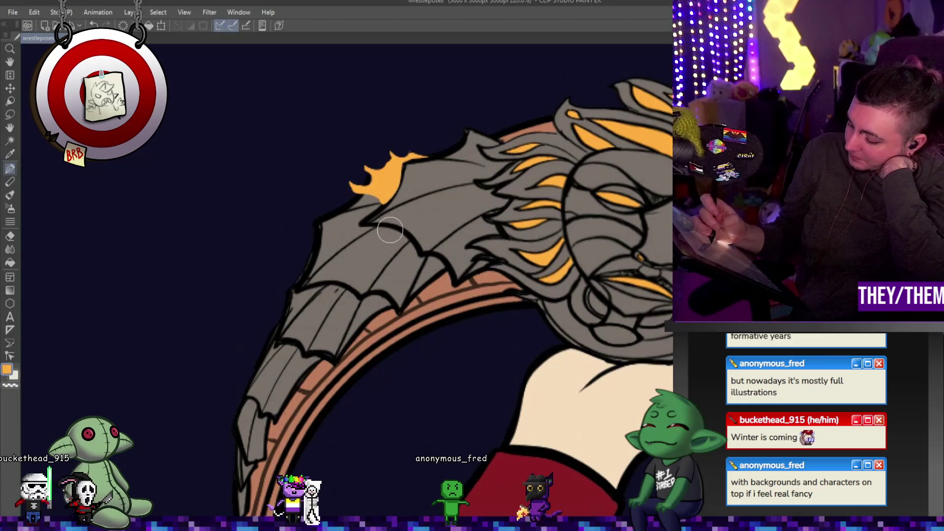
pyautogui.moveTo(391, 231)
pyautogui.mouseDown()
pyautogui.moveTo(366, 251)
pyautogui.moveTo(413, 253)
pyautogui.moveTo(398, 236)
pyautogui.moveTo(424, 278)
pyautogui.moveTo(445, 276)
pyautogui.moveTo(422, 260)
pyautogui.moveTo(440, 268)
pyautogui.mouseUp()
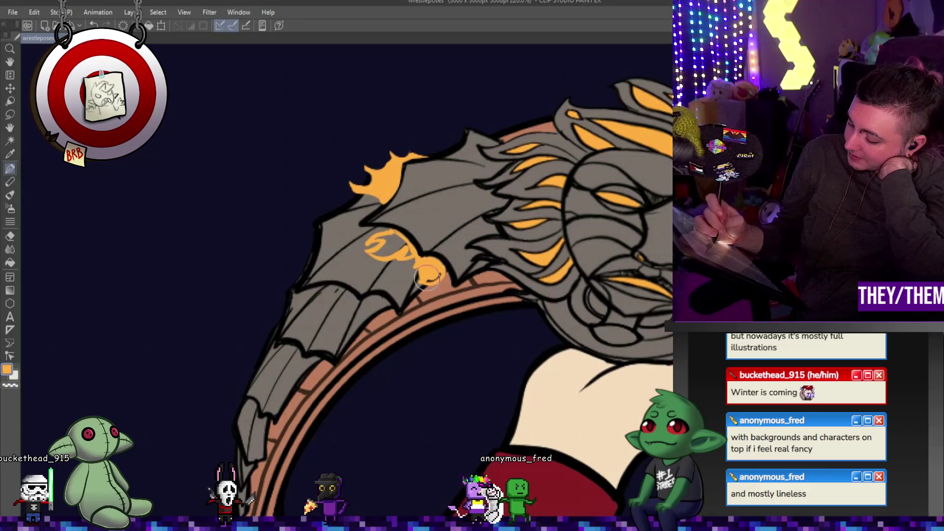
pyautogui.moveTo(375, 252); pyautogui.dragTo(396, 248)
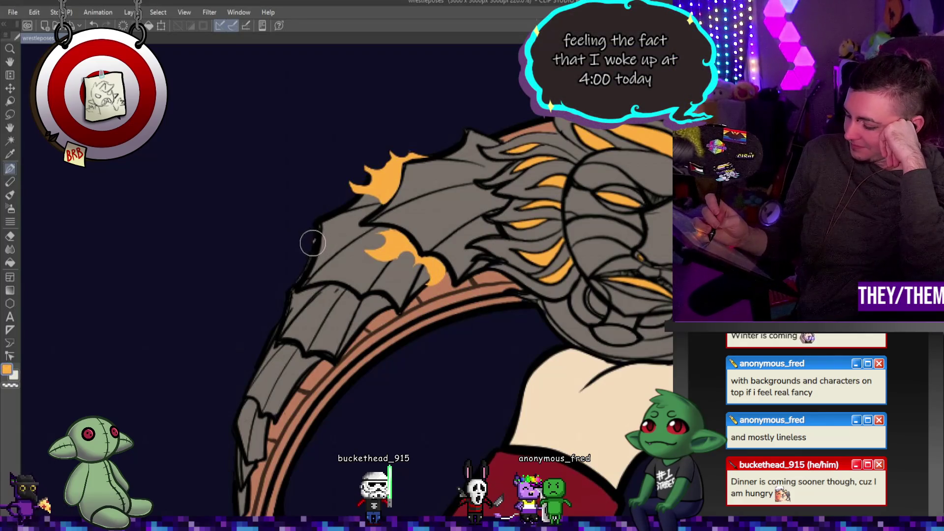
pyautogui.moveTo(291, 283); pyautogui.dragTo(305, 268)
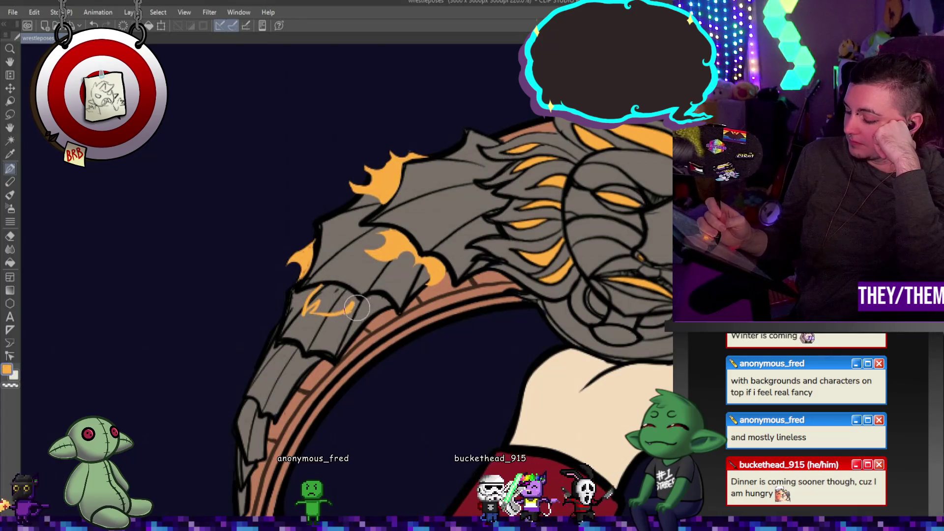
# - Add more orange flame shapes down the lower-left wing edge to its tip
pyautogui.moveTo(353, 309); pyautogui.dragTo(365, 321)
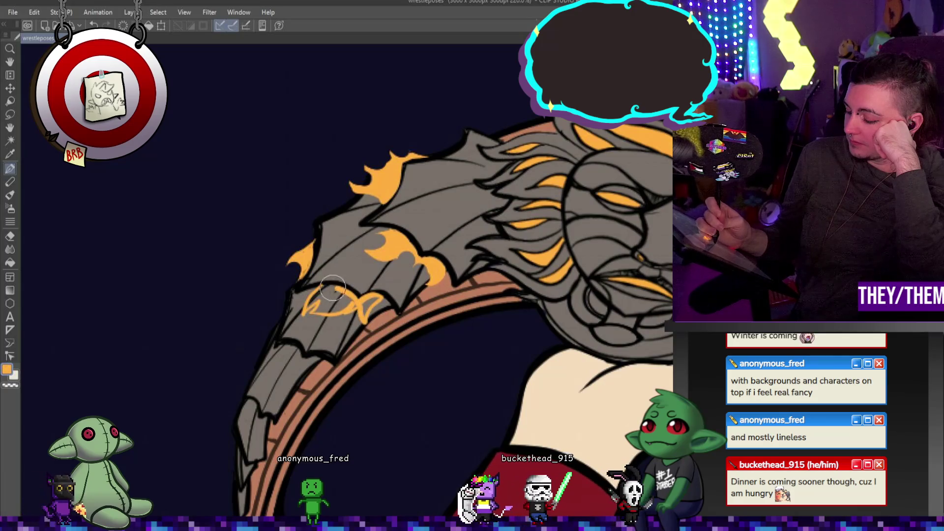
pyautogui.moveTo(335, 289)
pyautogui.mouseDown()
pyautogui.moveTo(317, 312)
pyautogui.moveTo(325, 302)
pyautogui.moveTo(371, 301)
pyautogui.mouseUp()
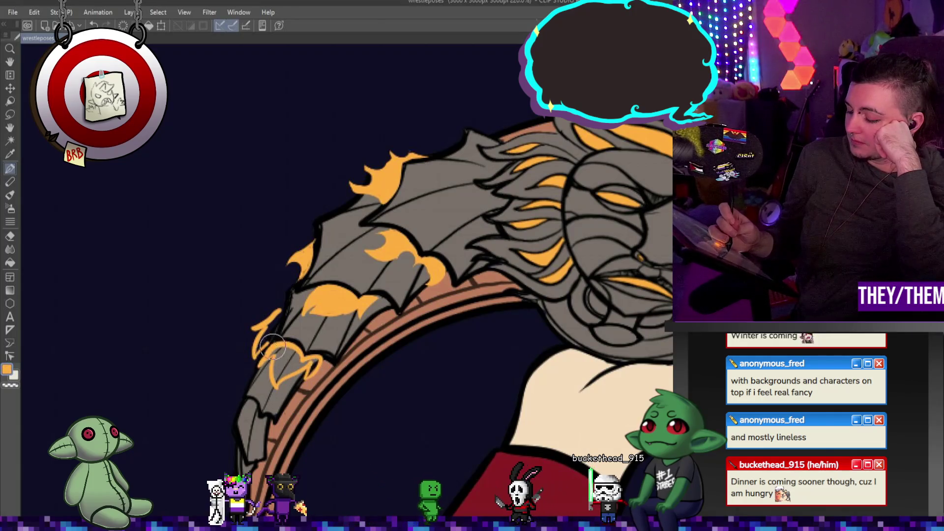
pyautogui.moveTo(276, 351); pyautogui.dragTo(287, 355)
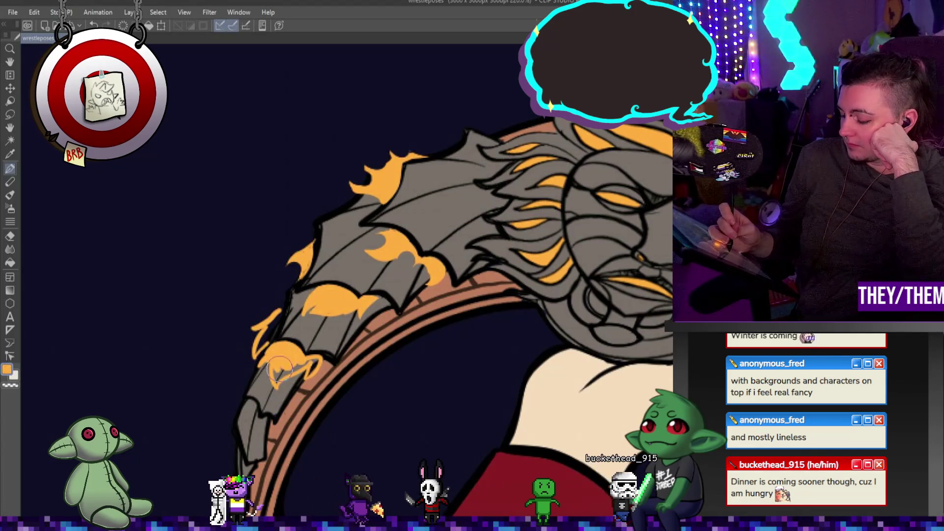
pyautogui.moveTo(273, 381); pyautogui.dragTo(286, 388)
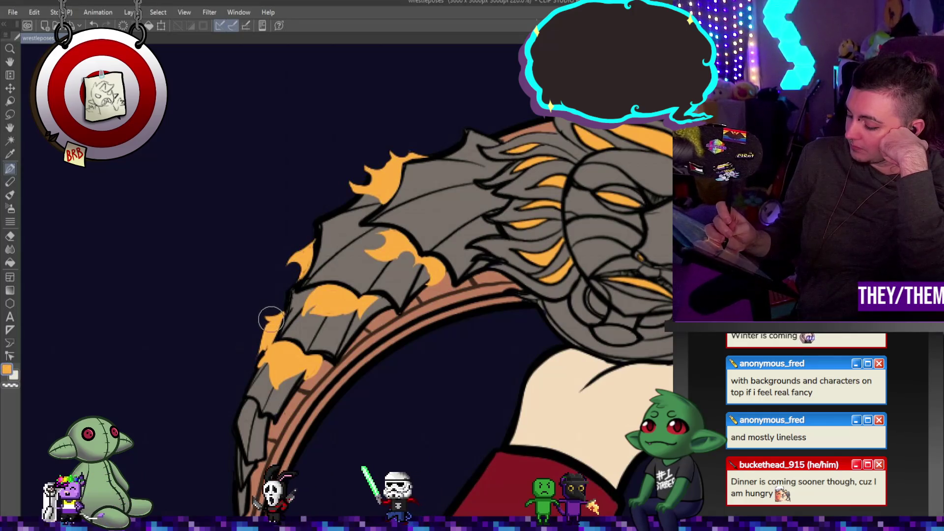
pyautogui.moveTo(246, 376)
pyautogui.mouseDown()
pyautogui.moveTo(226, 391)
pyautogui.moveTo(237, 401)
pyautogui.mouseUp()
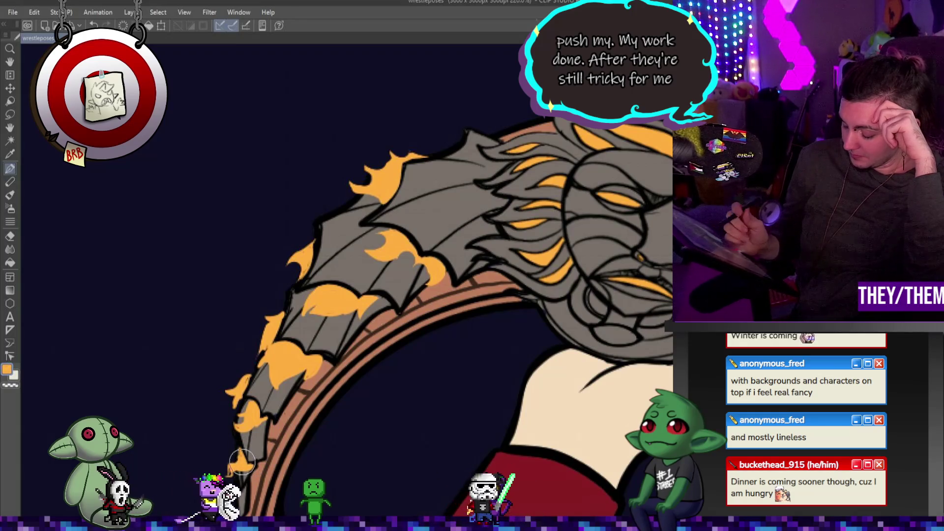
pyautogui.scroll(-5, 207, 402)
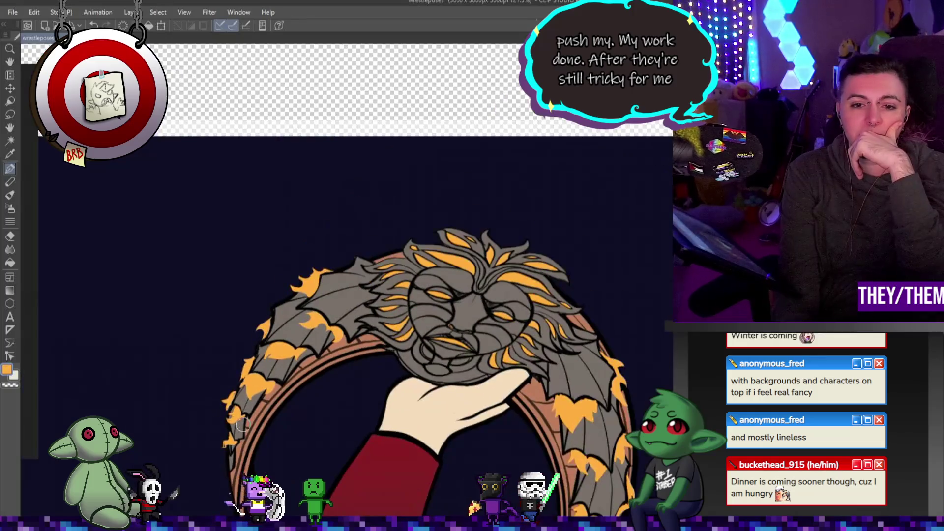
pyautogui.scroll(3, 329, 420)
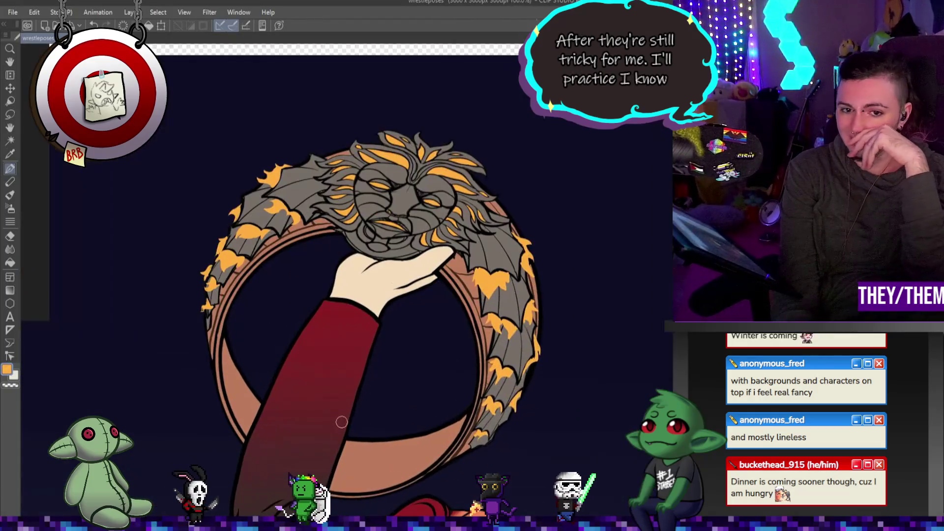
pyautogui.scroll(-3, 372, 300)
pyautogui.scroll(2, 344, 279)
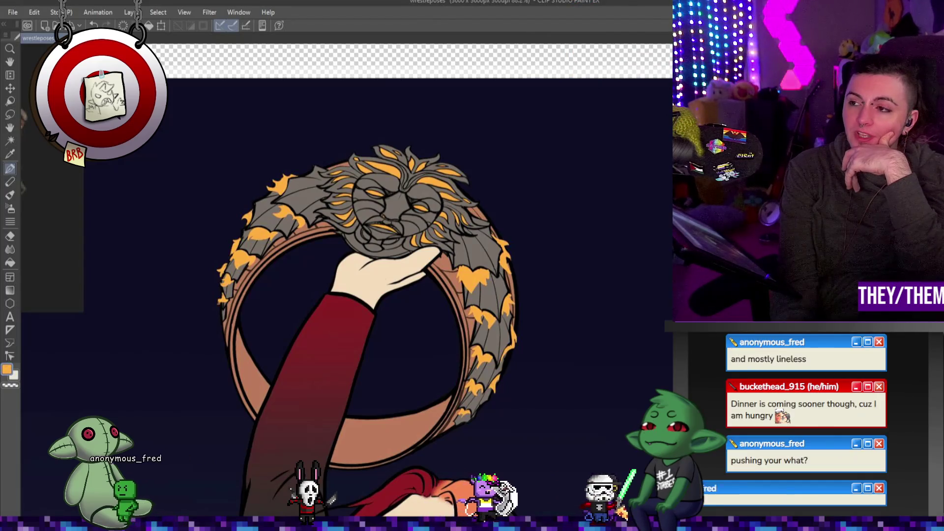
pyautogui.scroll(2, 560, 246)
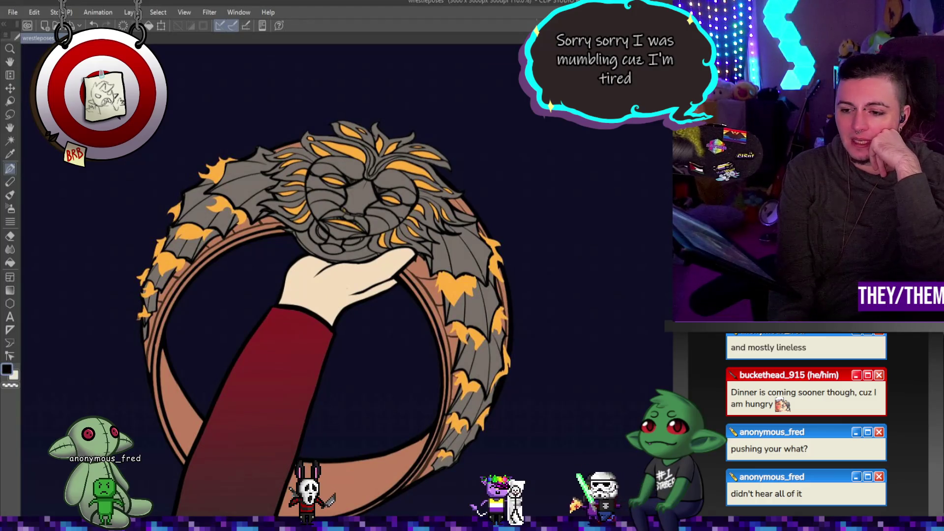
pyautogui.scroll(5, 499, 270)
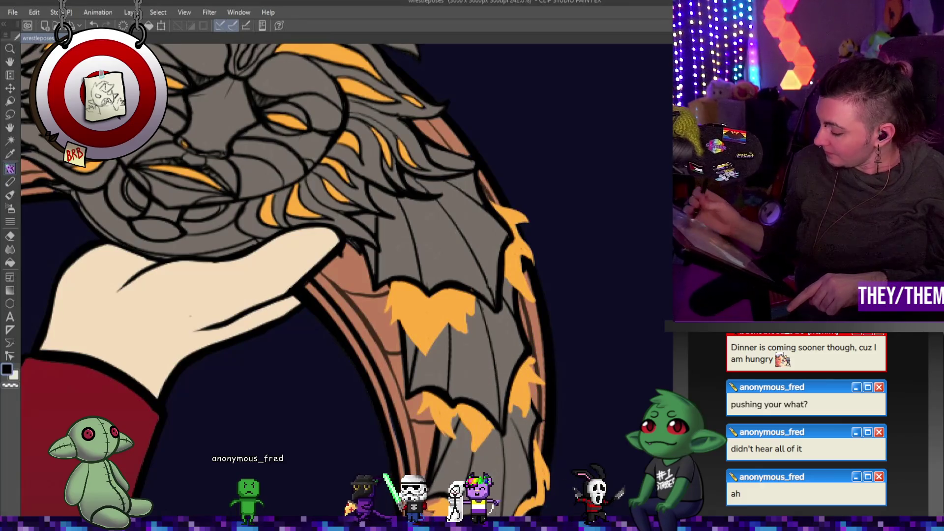
pyautogui.moveTo(536, 428); pyautogui.dragTo(536, 231)
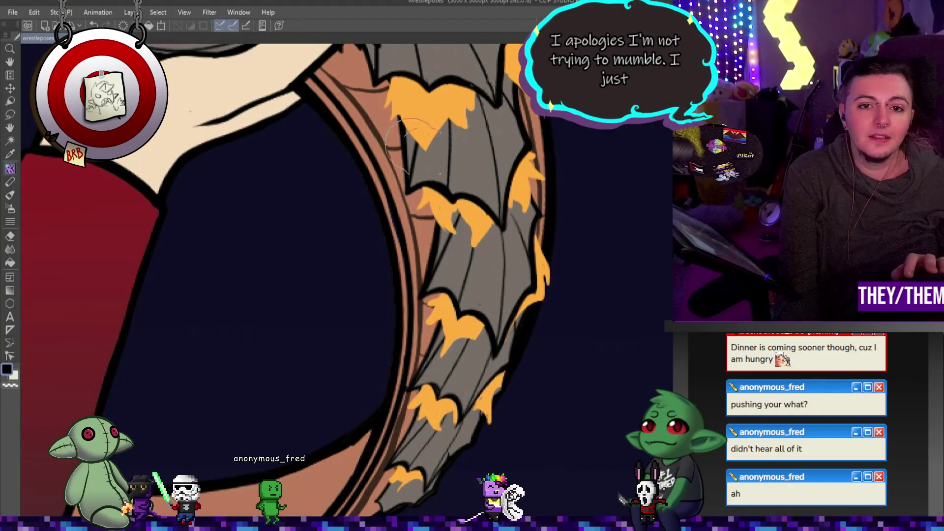
pyautogui.scroll(-5, 319, 179)
pyautogui.scroll(5, 319, 179)
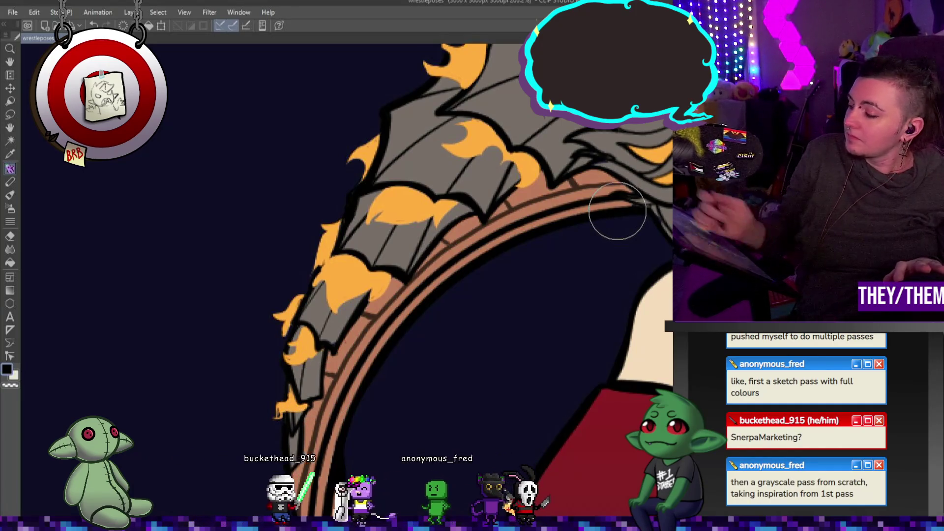
pyautogui.moveTo(590, 99); pyautogui.dragTo(627, 160)
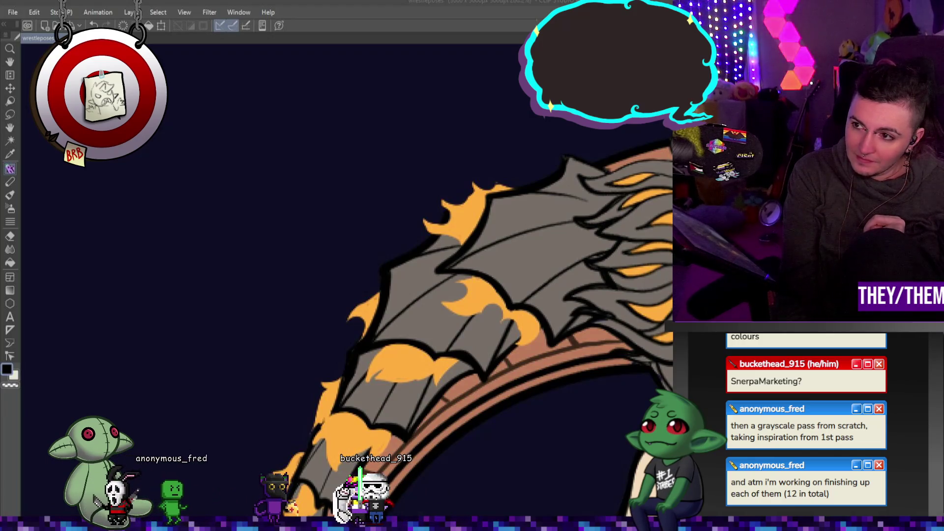
pyautogui.scroll(-2, 560, 303)
pyautogui.scroll(-5, 560, 303)
pyautogui.scroll(3, 559, 302)
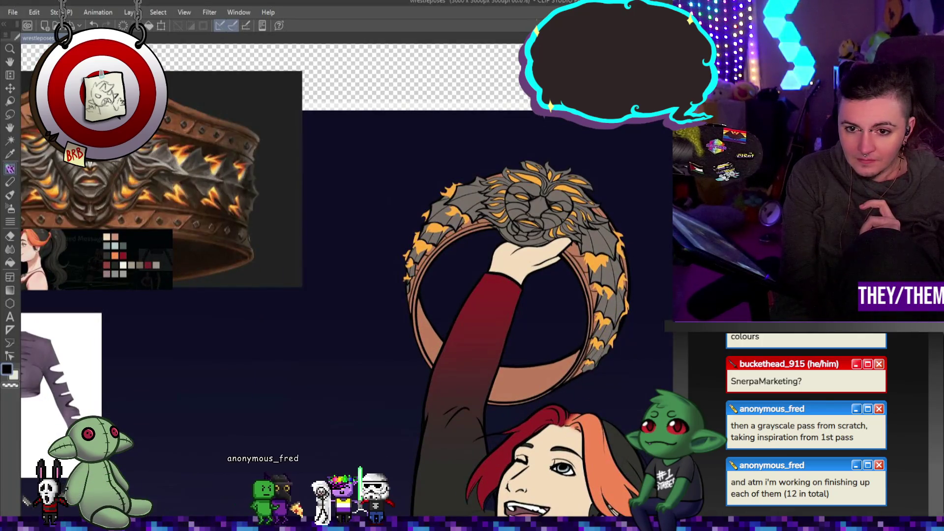
pyautogui.hotkey('ctrl', 'z')
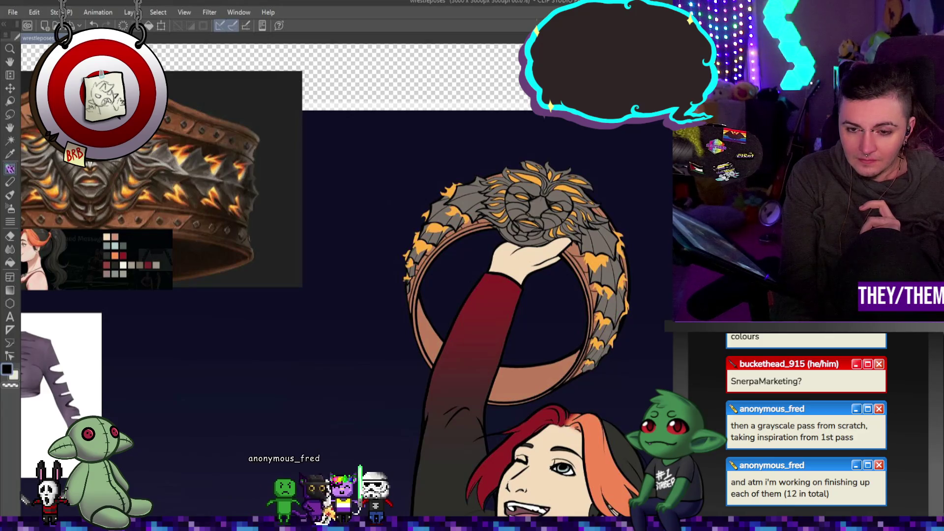
pyautogui.scroll(-4, 529, 285)
pyautogui.scroll(5, 483, 282)
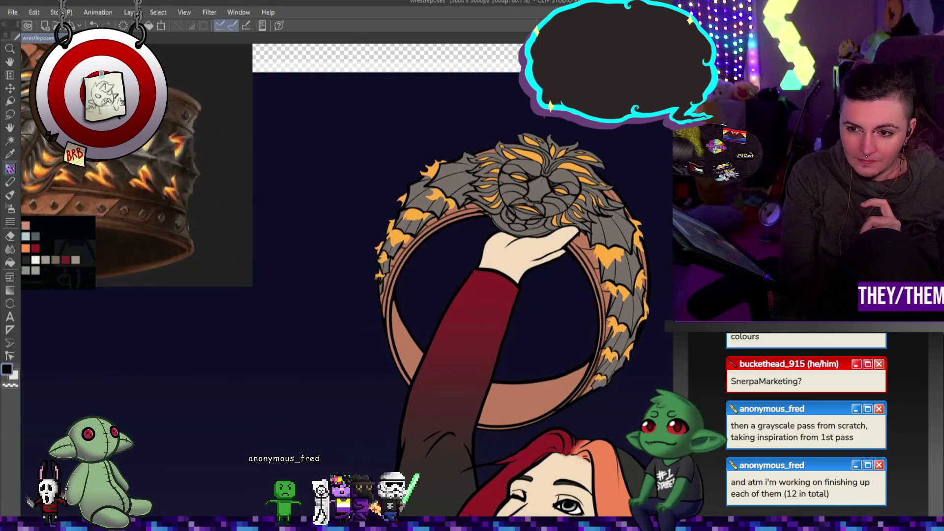
pyautogui.scroll(-5, 559, 300)
pyautogui.scroll(2, 559, 299)
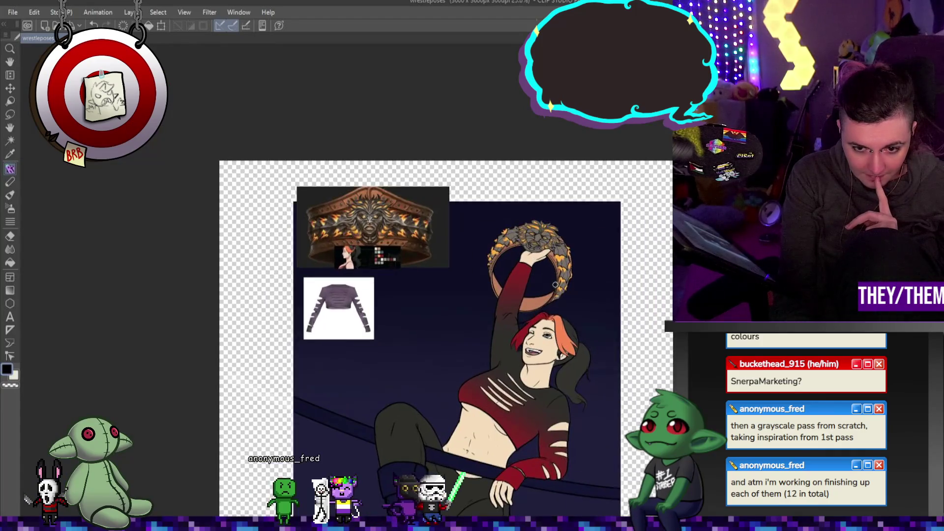
pyautogui.scroll(-2, 559, 299)
pyautogui.scroll(4, 560, 299)
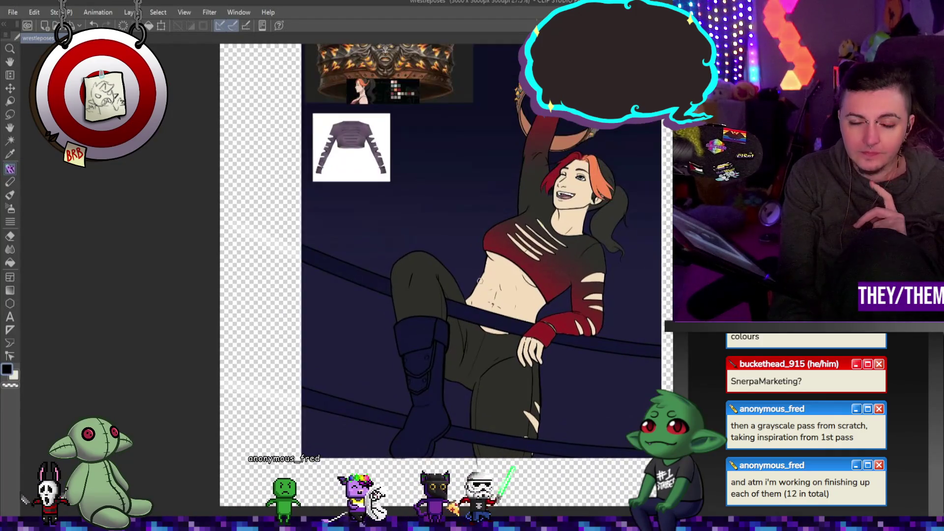
pyautogui.scroll(-4, 559, 299)
pyautogui.scroll(2, 418, 178)
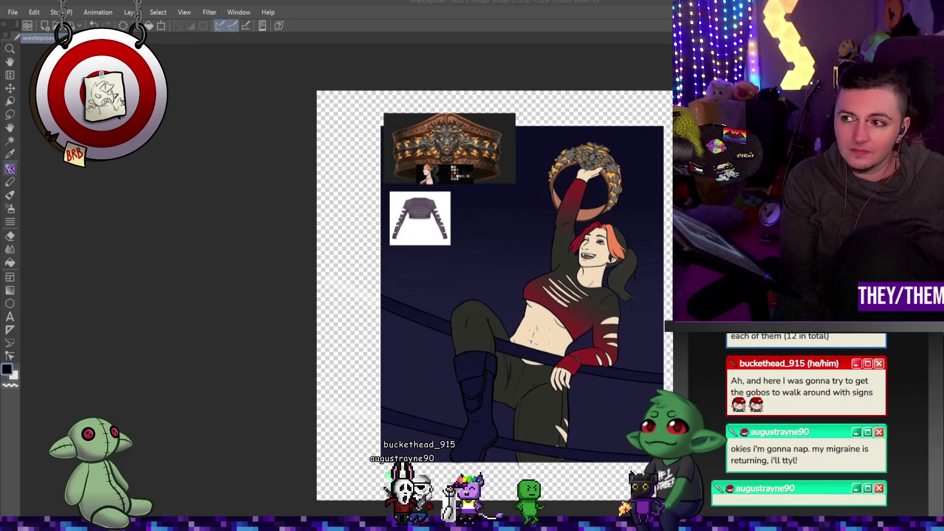
pyautogui.scroll(5, 492, 187)
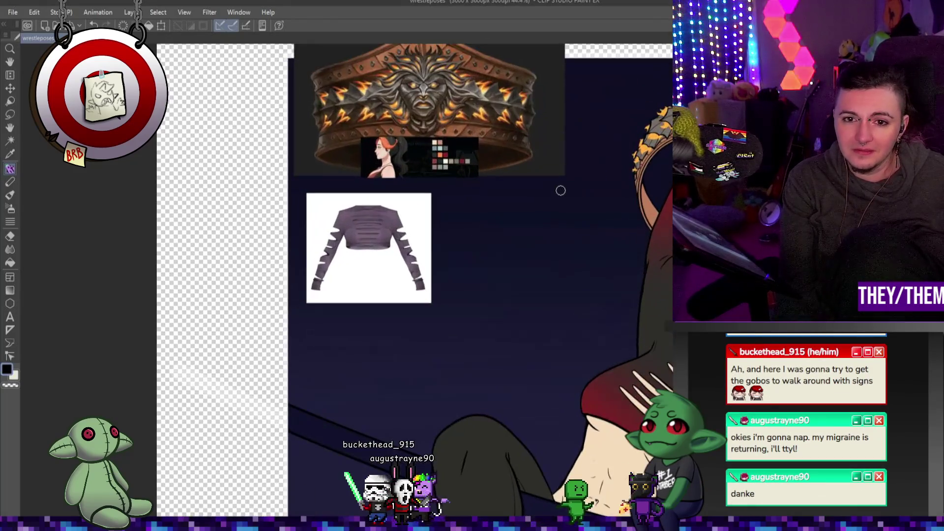
pyautogui.scroll(3, 427, 184)
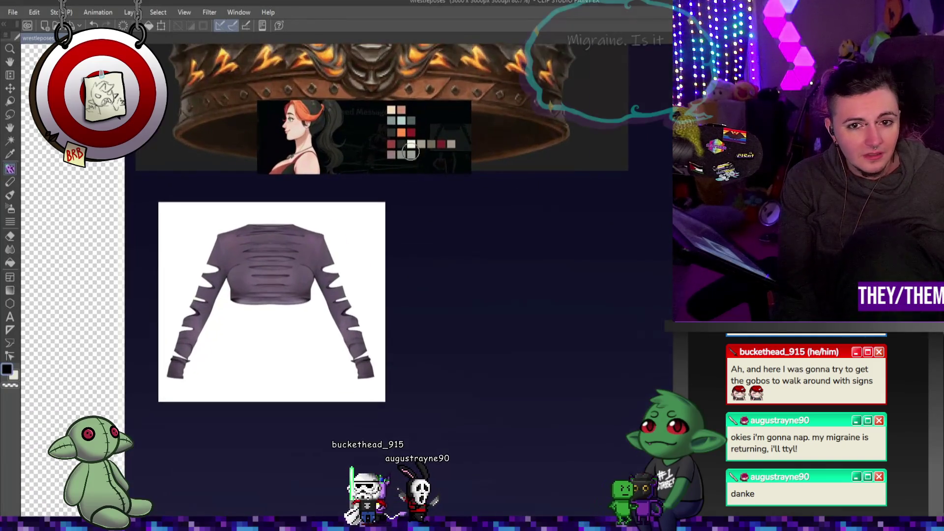
pyautogui.scroll(2, 444, 131)
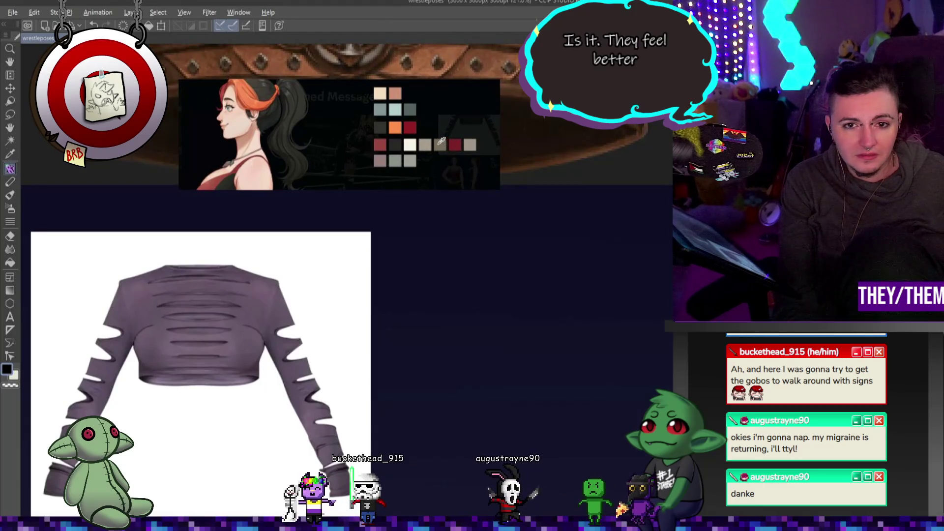
pyautogui.scroll(-3, 305, 135)
pyautogui.hotkey('ctrl', '+')
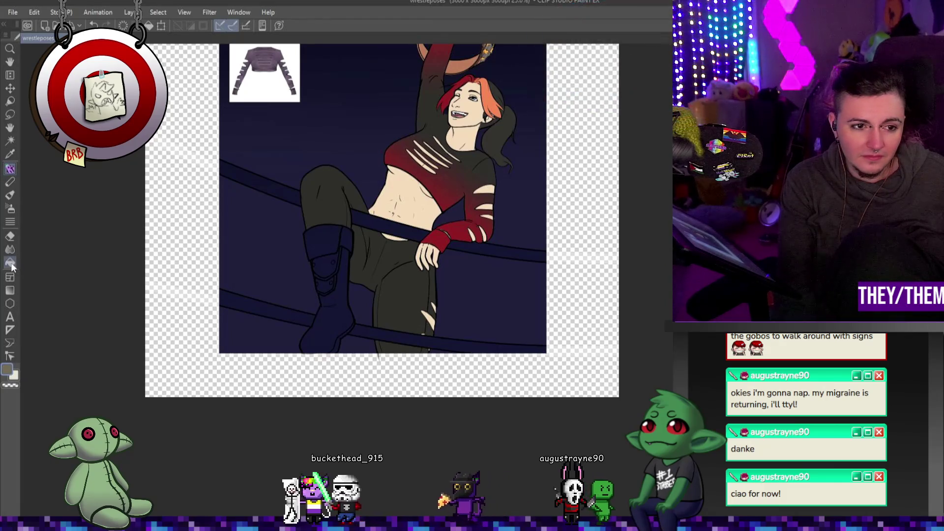
pyautogui.click(325, 238)
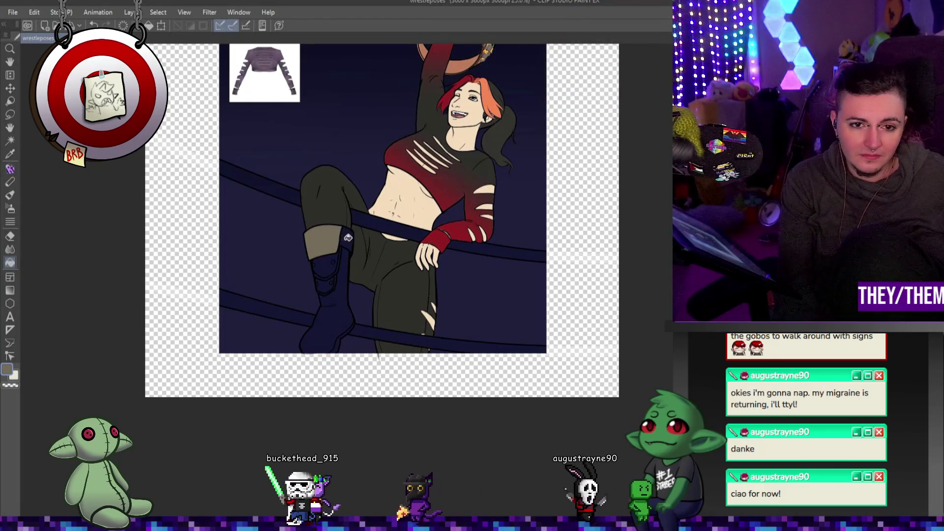
pyautogui.click(347, 270)
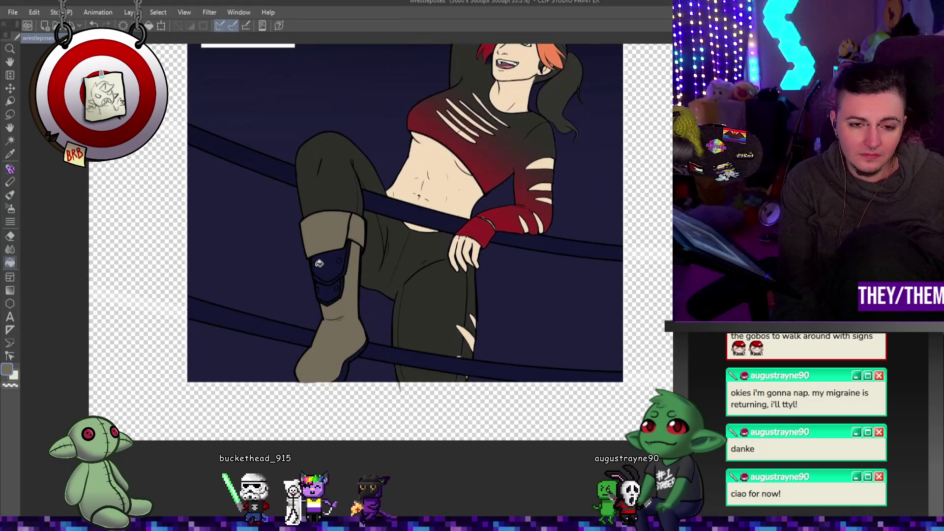
pyautogui.hotkey('ctrl', '+')
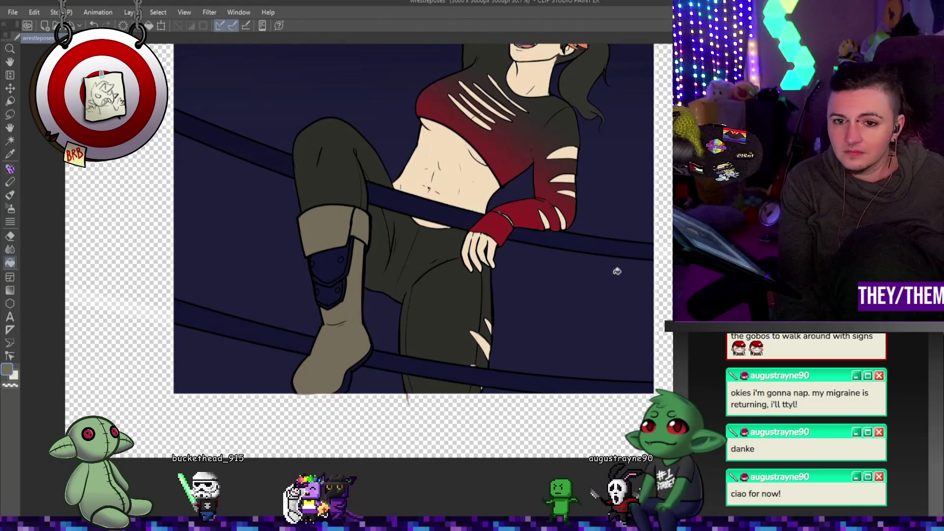
pyautogui.hotkey('ctrl', '0')
pyautogui.scroll(5, 465, 182)
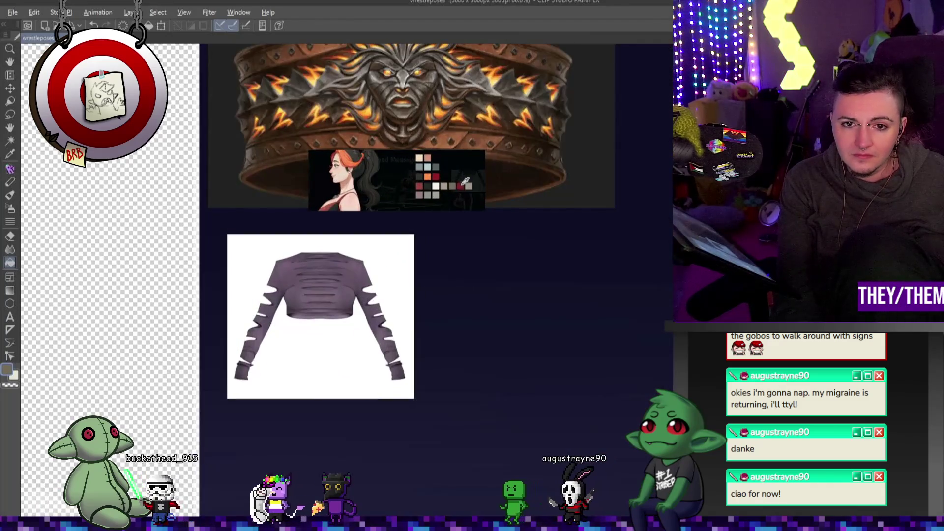
pyautogui.keyDown('alt'); pyautogui.click(465, 185); pyautogui.keyUp('alt')
pyautogui.hotkey('ctrl', '0')
pyautogui.scroll(5, 436, 311)
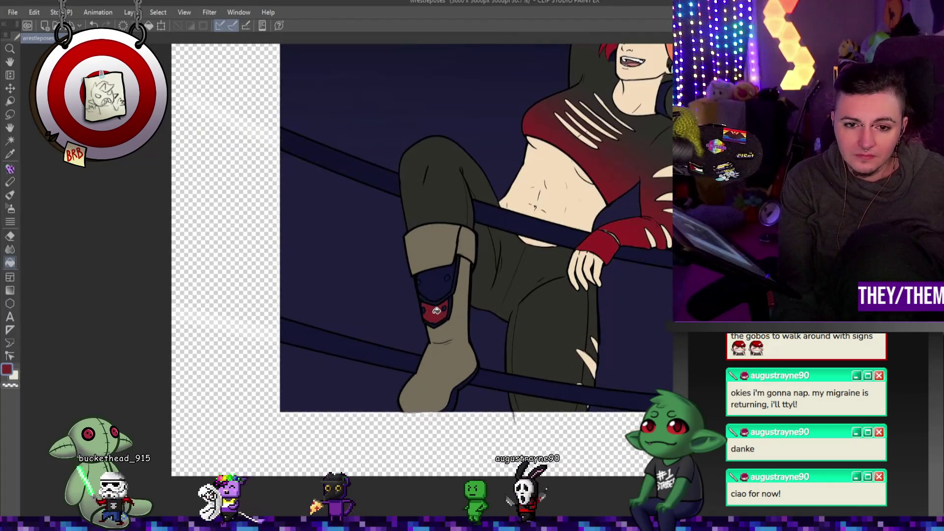
pyautogui.click(436, 311)
pyautogui.hotkey('ctrl', '0')
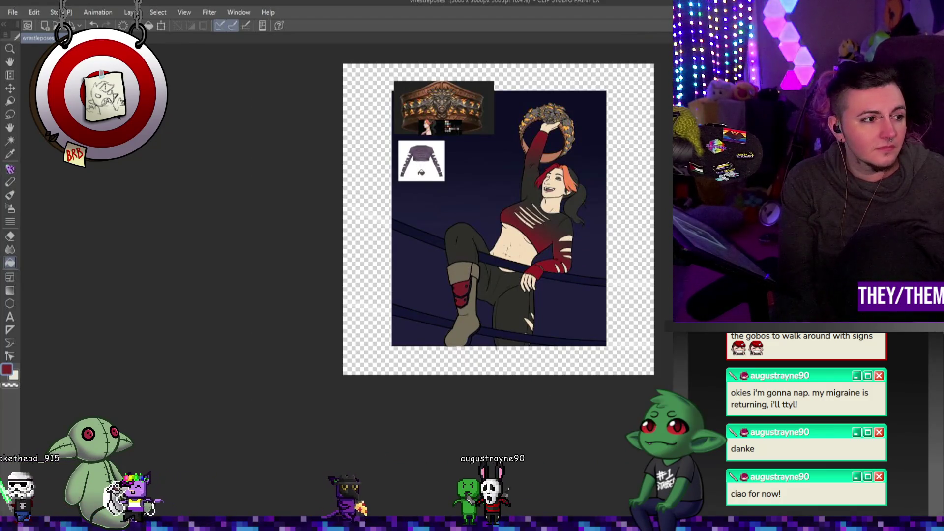
pyautogui.scroll(5, 457, 129)
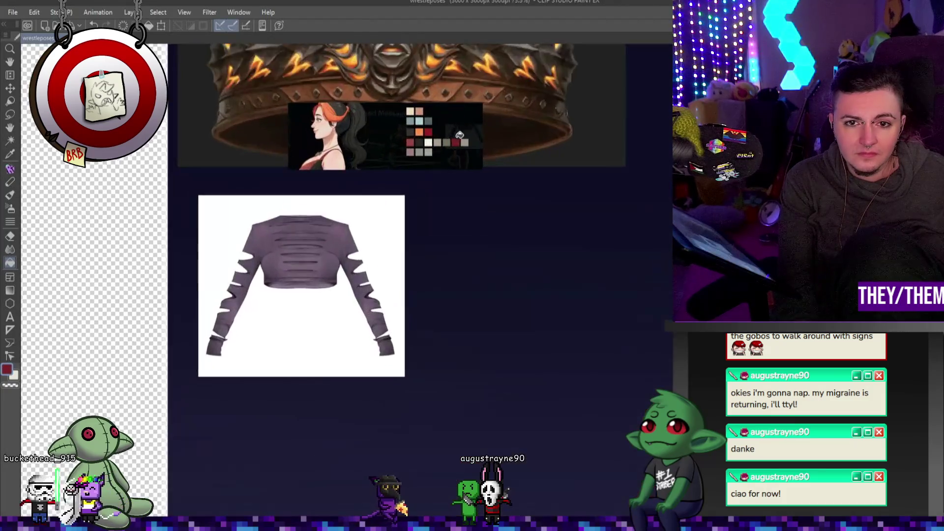
pyautogui.scroll(3, 459, 135)
pyautogui.scroll(-6, 467, 140)
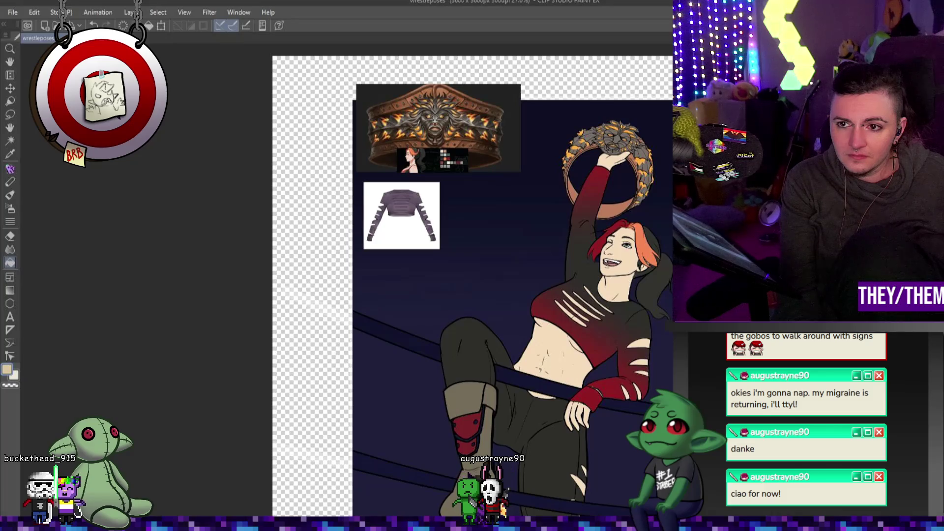
pyautogui.scroll(-2, 491, 306)
pyautogui.scroll(5, 492, 306)
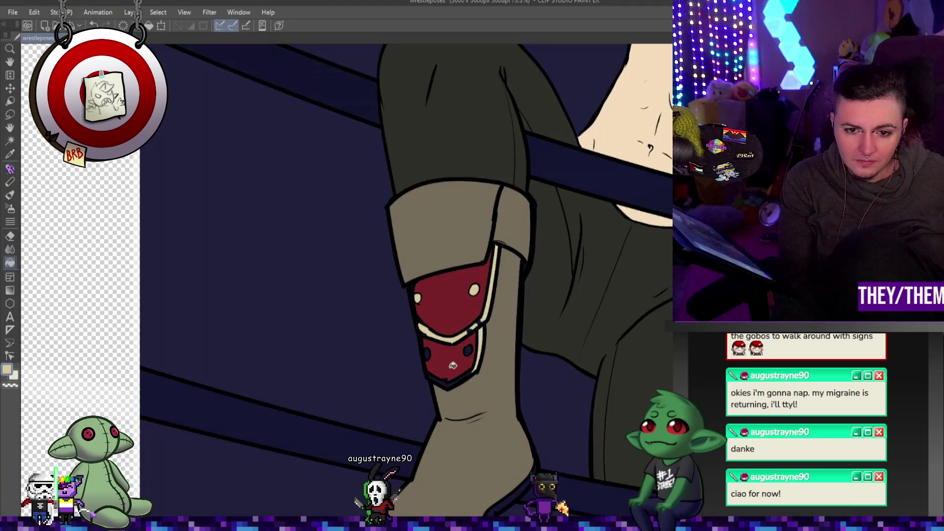
# - Redraw the outline along the raised boot's heel and sole with the pen tool
pyautogui.scroll(2, 457, 363)
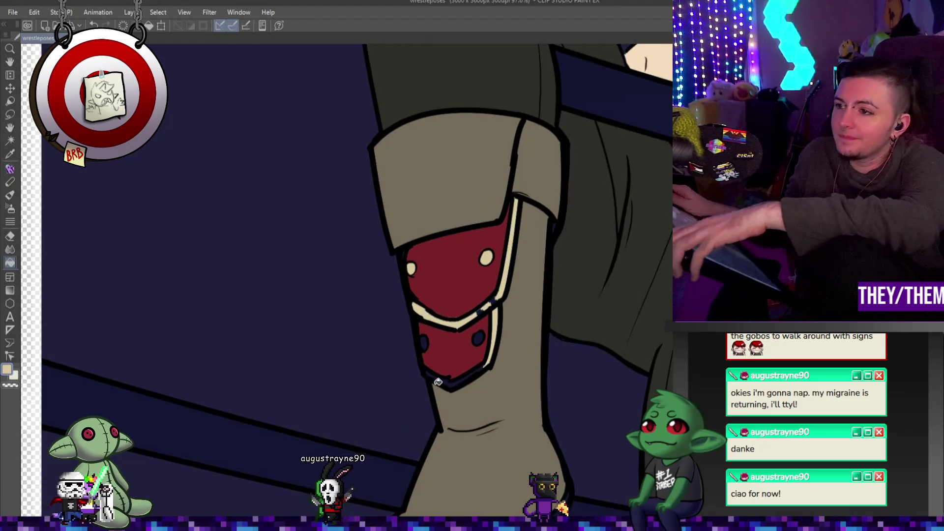
pyautogui.click(10, 169)
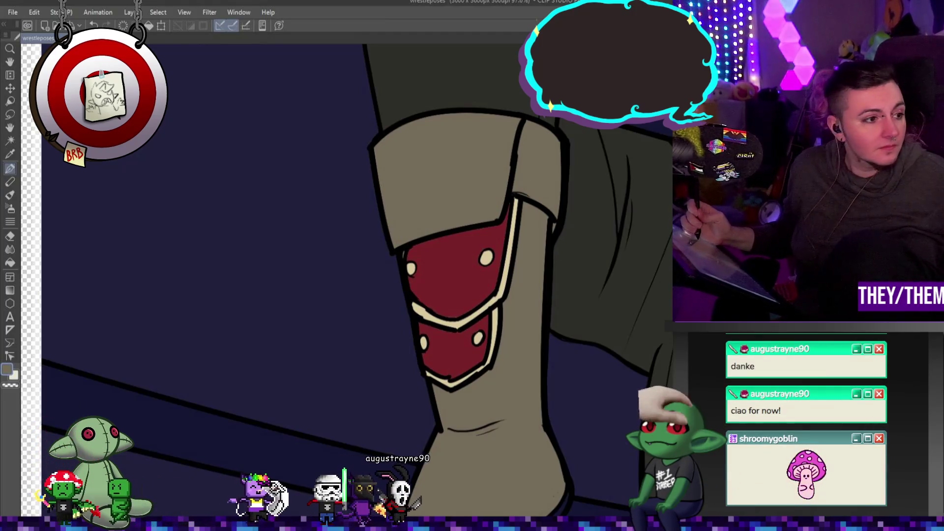
pyautogui.scroll(-5, 345, 246)
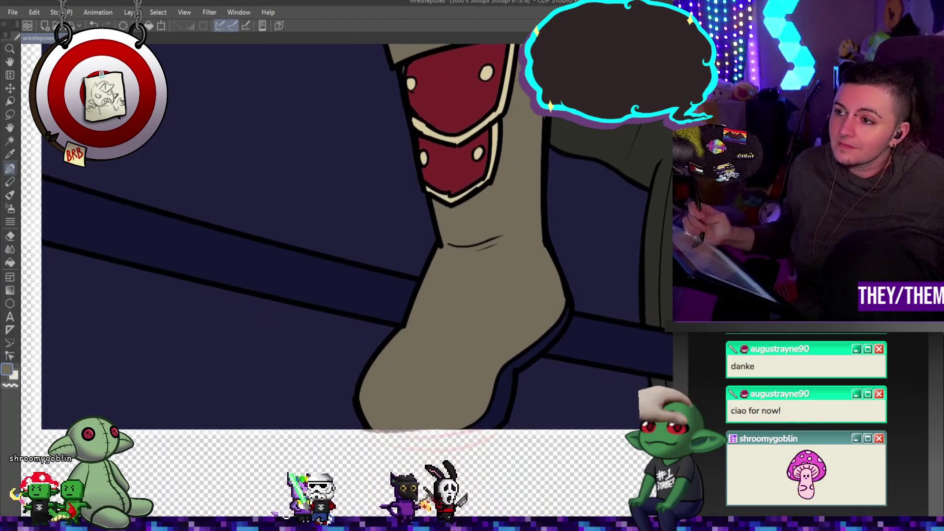
pyautogui.scroll(-1, 550, 325)
pyautogui.moveTo(550, 324)
pyautogui.mouseDown()
pyautogui.moveTo(514, 362)
pyautogui.moveTo(494, 410)
pyautogui.mouseUp()
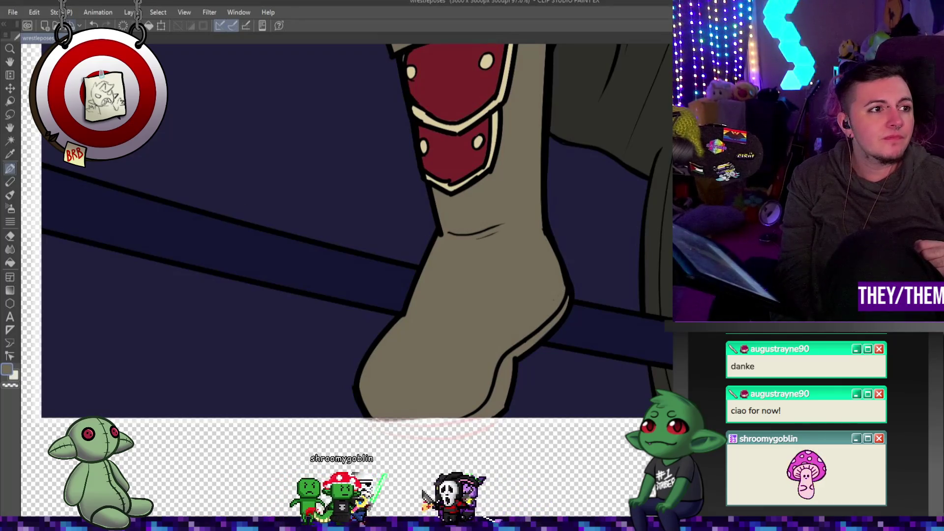
pyautogui.scroll(-10, 398, 211)
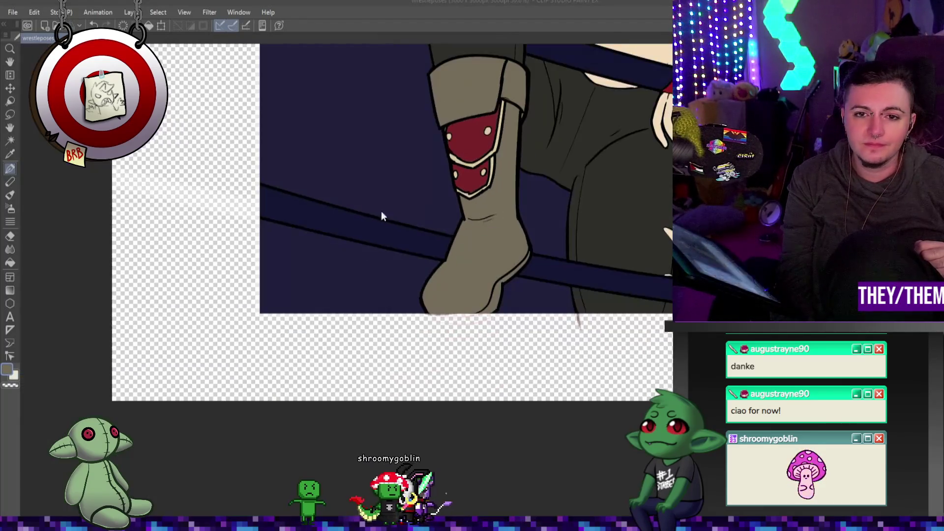
pyautogui.scroll(10, 528, 158)
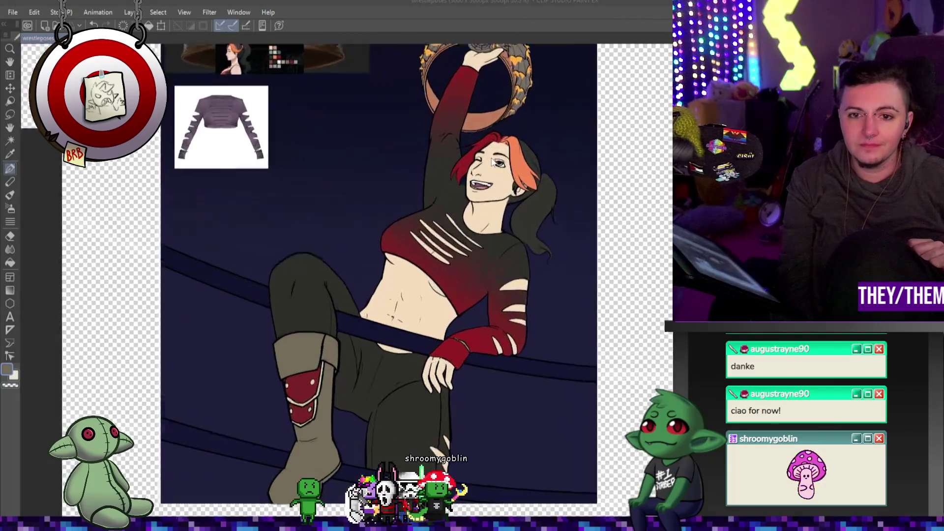
pyautogui.scroll(-6, 523, 171)
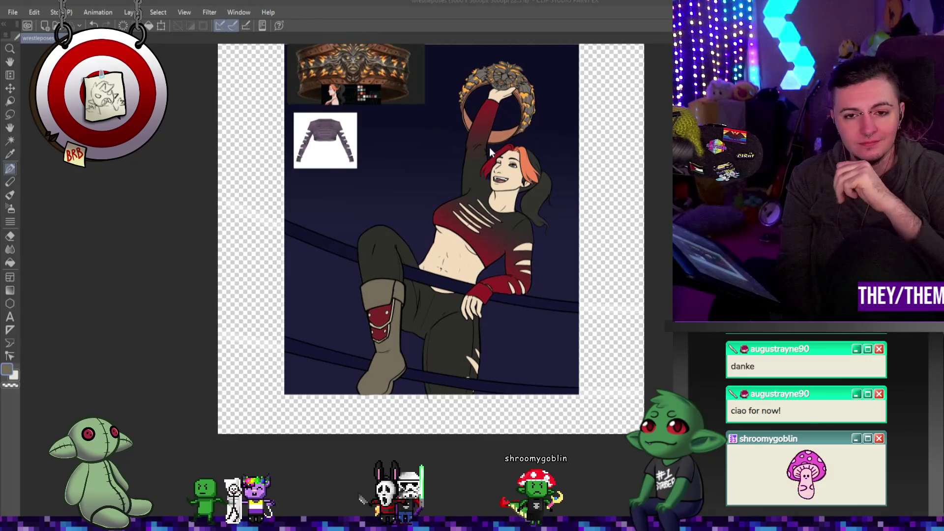
pyautogui.scroll(5, 535, 131)
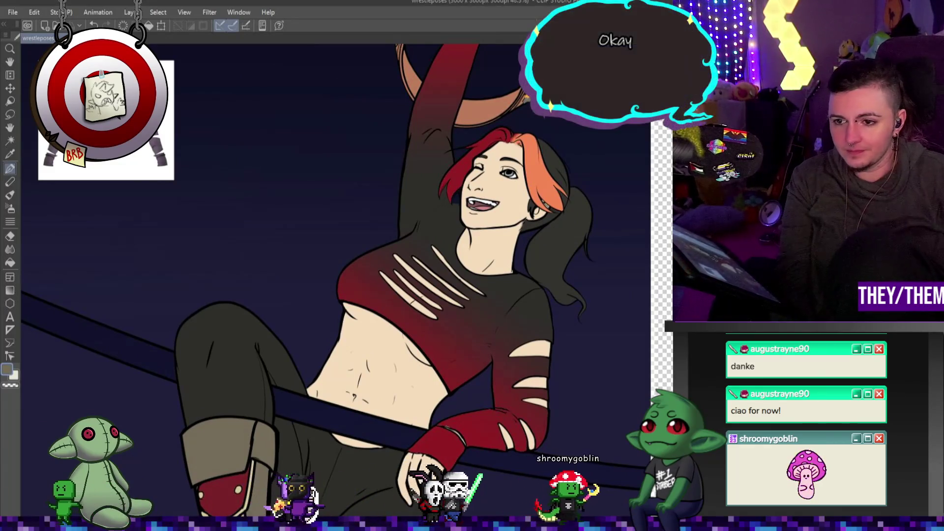
pyautogui.scroll(-5, 325, 280)
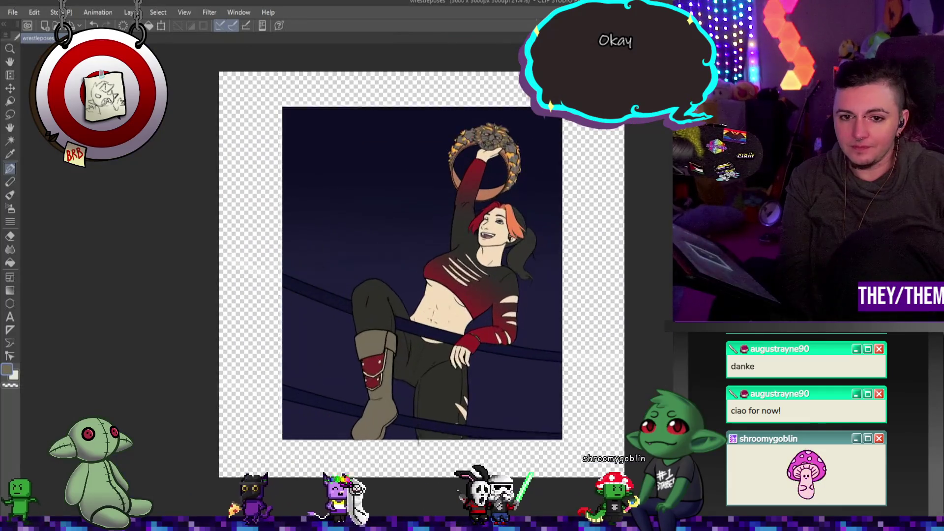
pyautogui.scroll(2, 325, 281)
pyautogui.scroll(3, 490, 226)
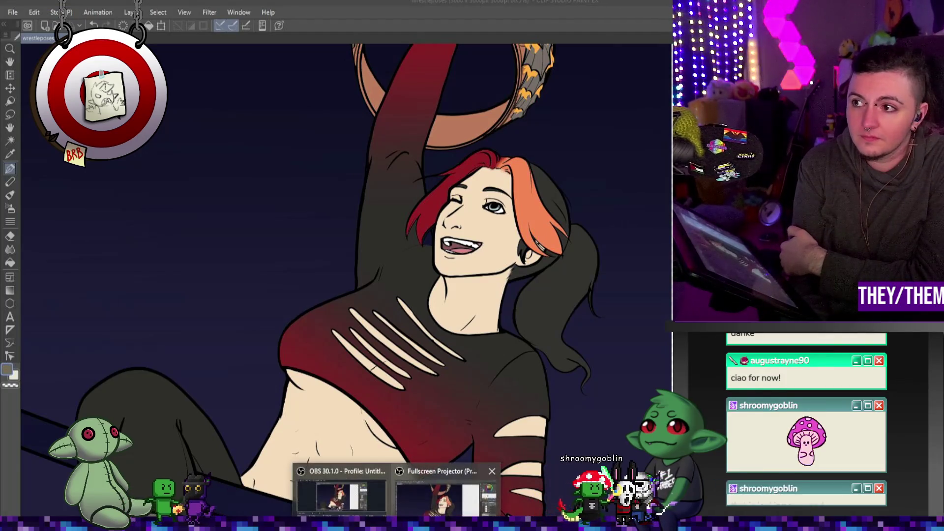
pyautogui.press('super+d')
pyautogui.press('super+d')
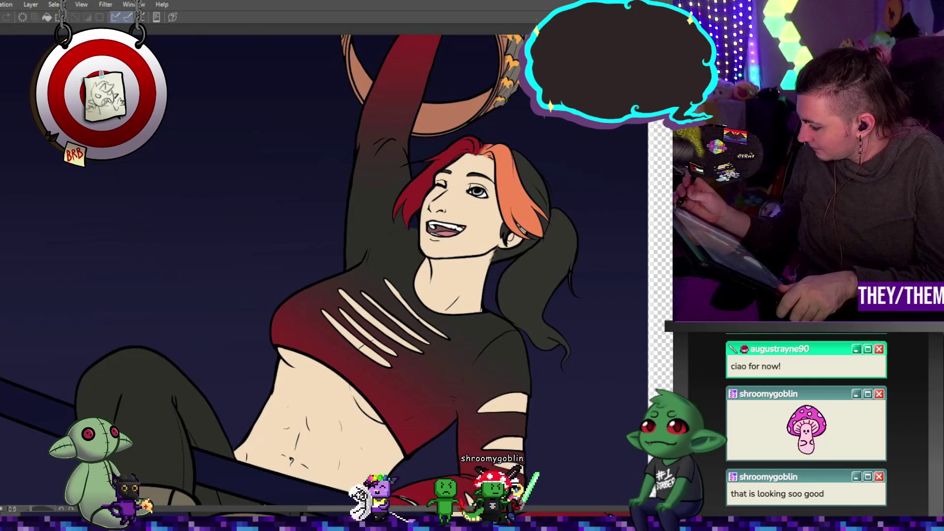
# - Zoom in on the woman's grinning face and enlarge the brush, zooming out and back to check
pyautogui.scroll(3, 492, 189)
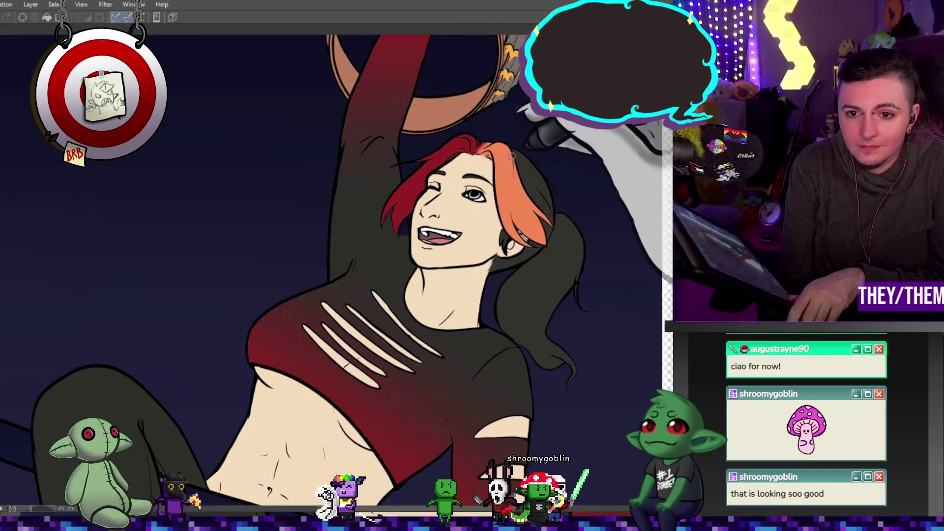
pyautogui.moveTo(492, 188)
pyautogui.mouseDown()
pyautogui.moveTo(364, 266)
pyautogui.moveTo(246, 147)
pyautogui.moveTo(374, 237)
pyautogui.moveTo(366, 269)
pyautogui.moveTo(565, 74)
pyautogui.mouseUp()
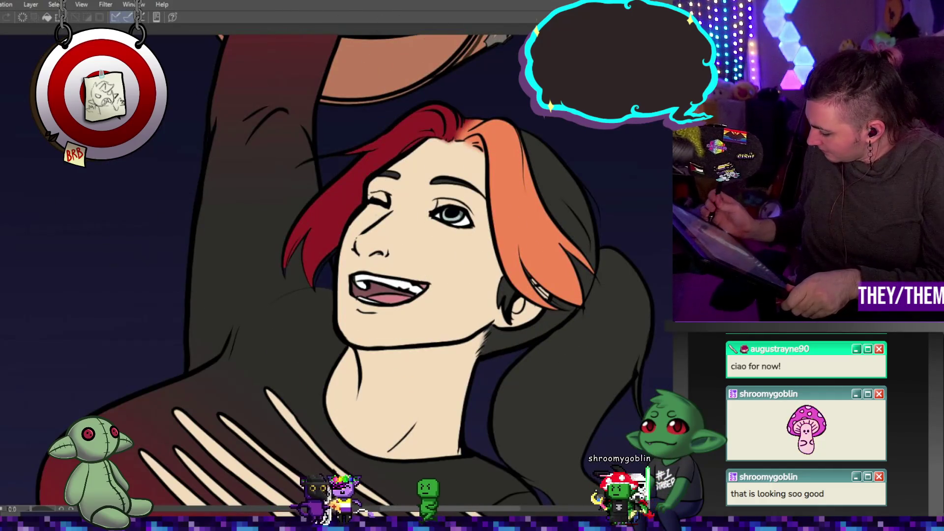
pyautogui.moveTo(317, 271)
pyautogui.mouseDown()
pyautogui.moveTo(434, 136)
pyautogui.moveTo(383, 165)
pyautogui.mouseUp()
pyautogui.press('Escape')
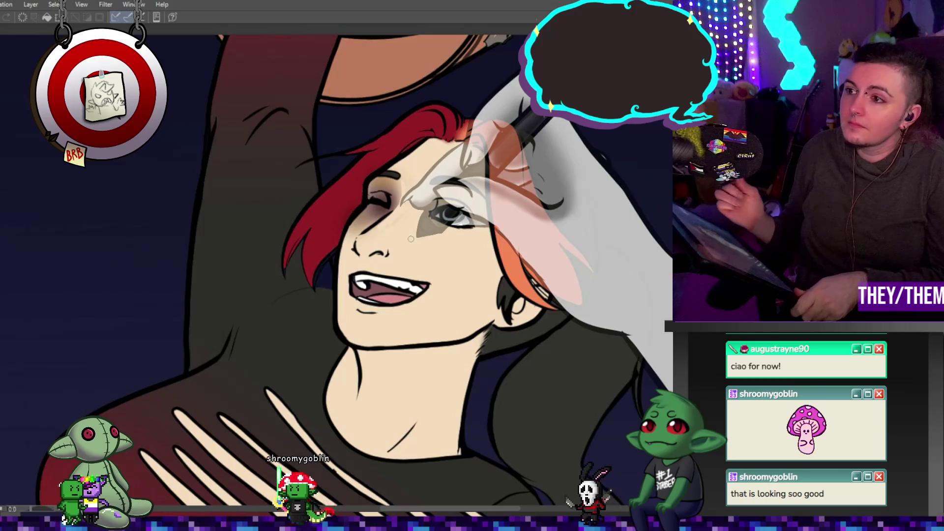
pyautogui.press('e')
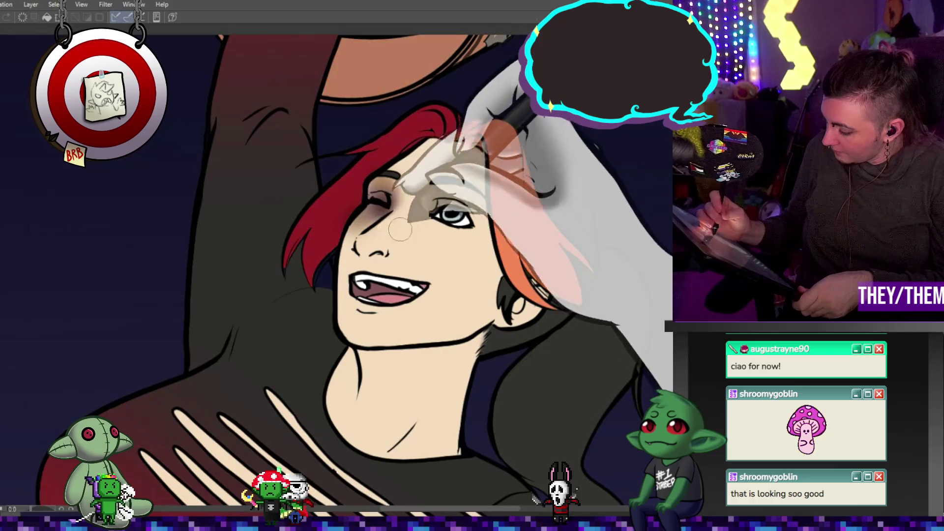
pyautogui.scroll(-3, 425, 328)
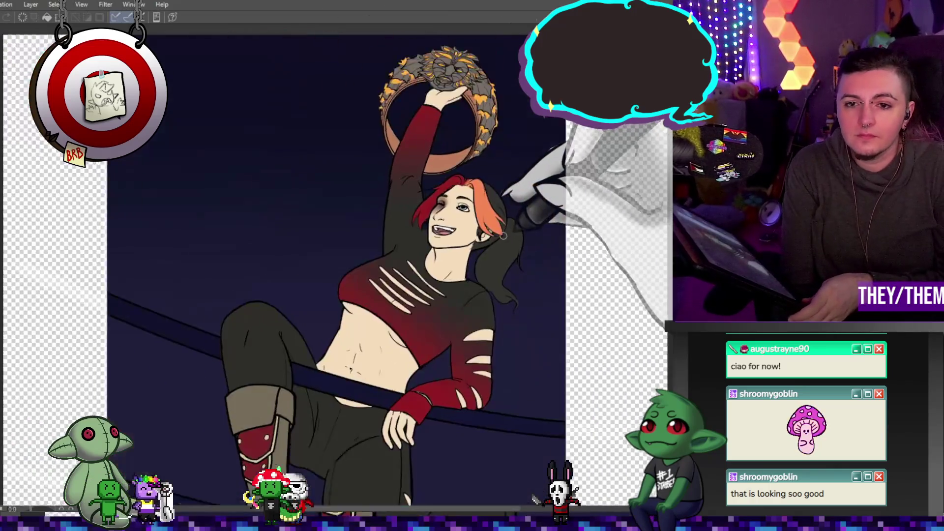
pyautogui.scroll(4, 460, 226)
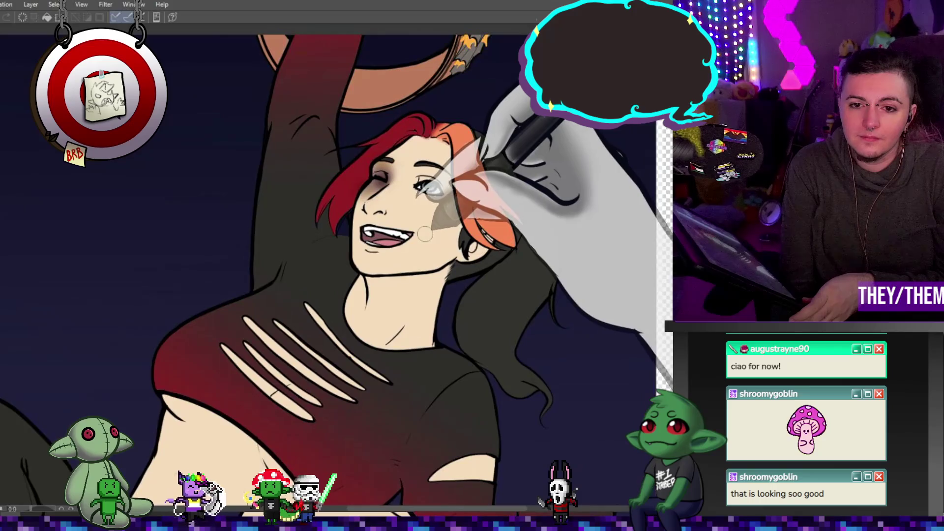
pyautogui.scroll(-5, 404, 241)
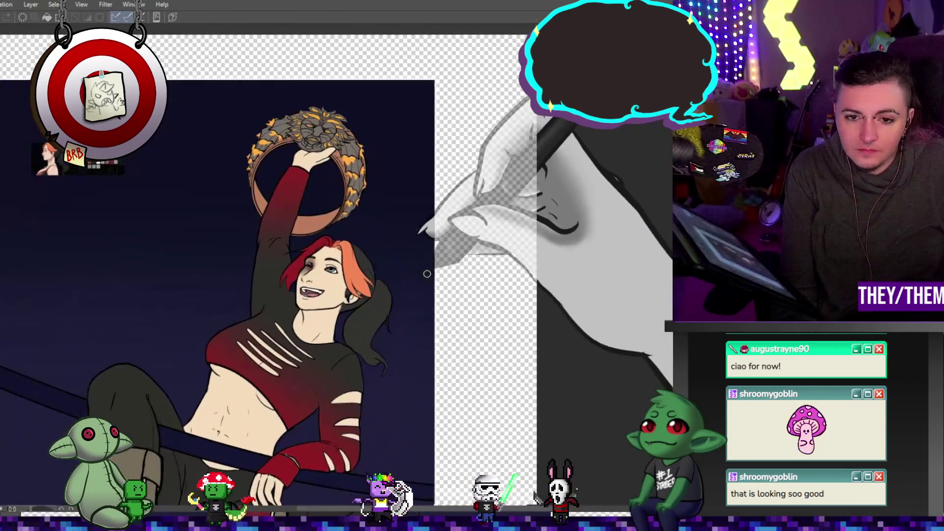
pyautogui.scroll(2, 308, 278)
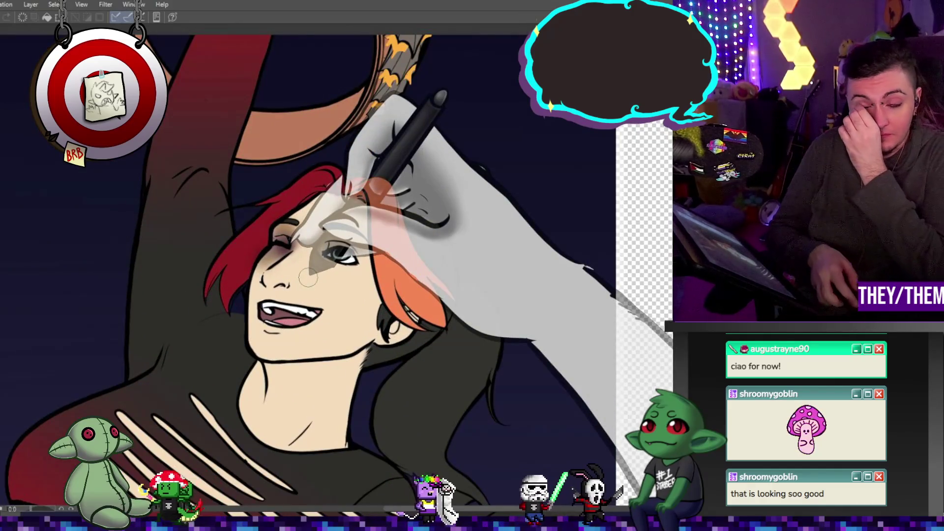